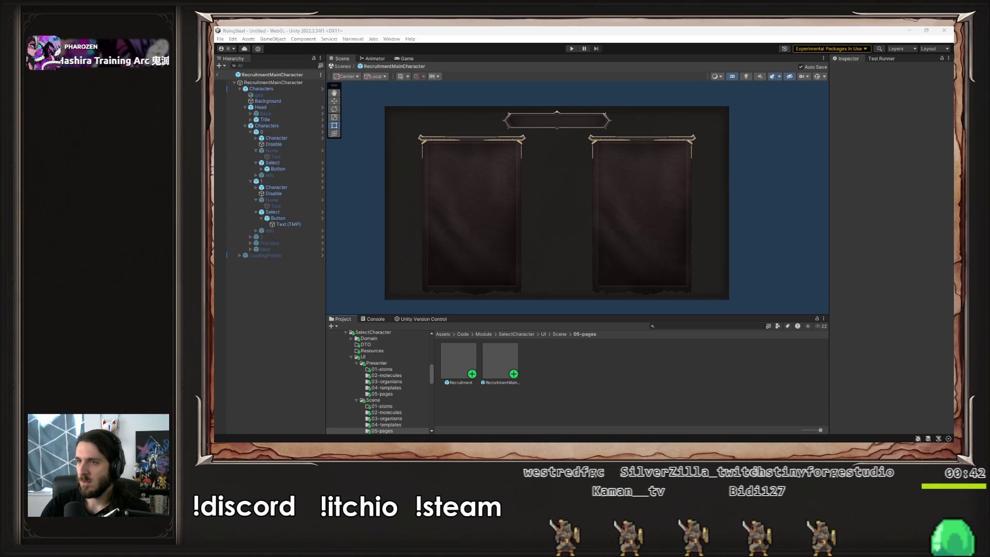
- Run the game in Play mode and start a new game with a player name, reaching Recruitment
key("alt+Tab")
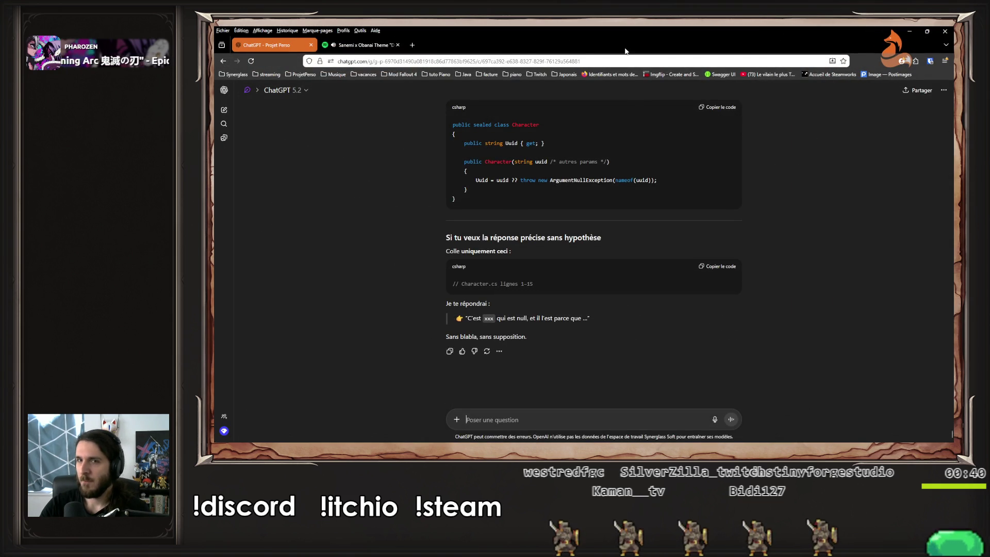
key("alt+Tab")
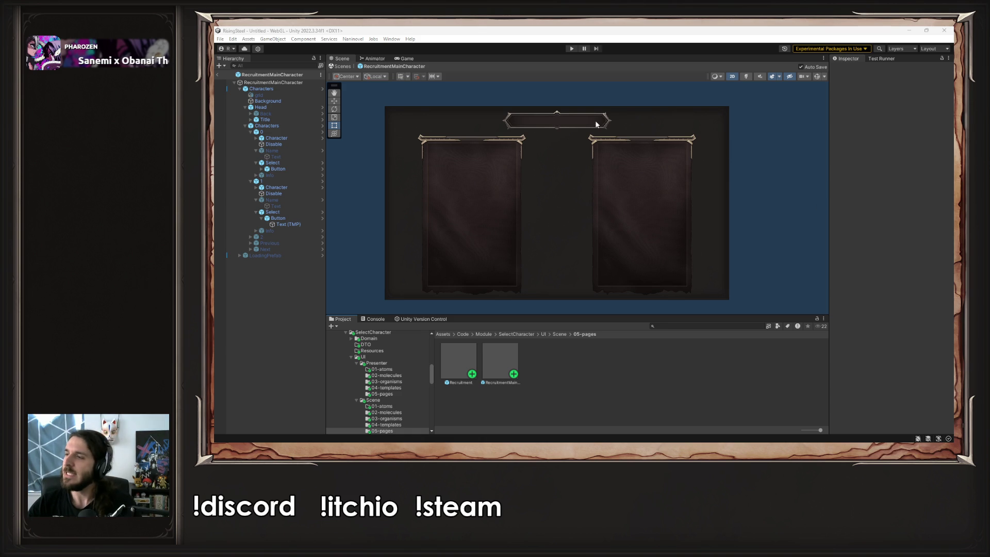
left_click(571, 49)
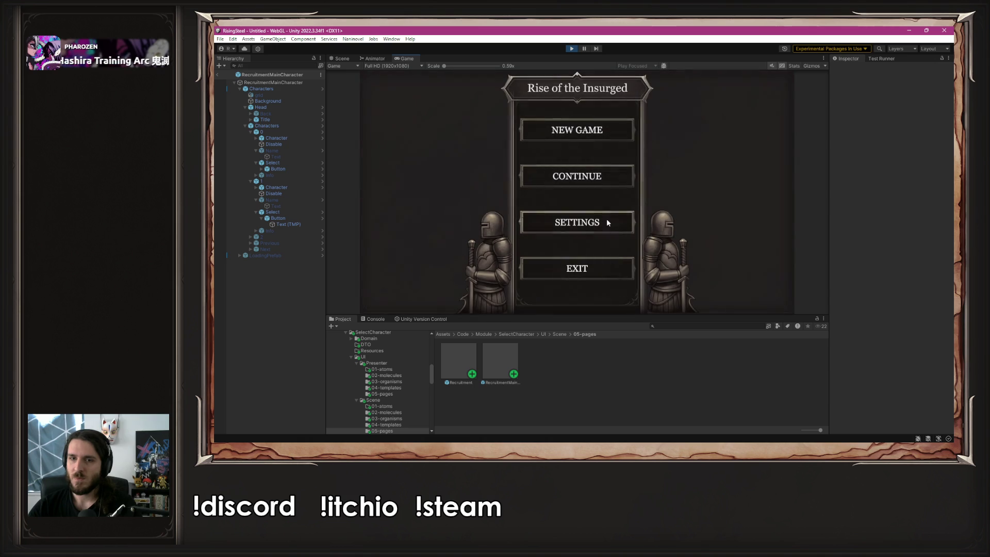
left_click(602, 133)
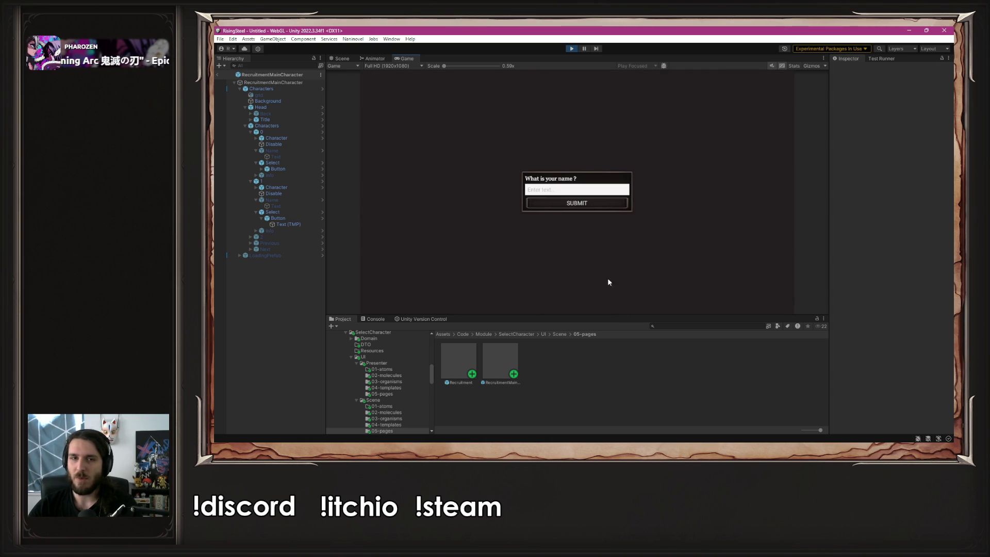
left_click(551, 190)
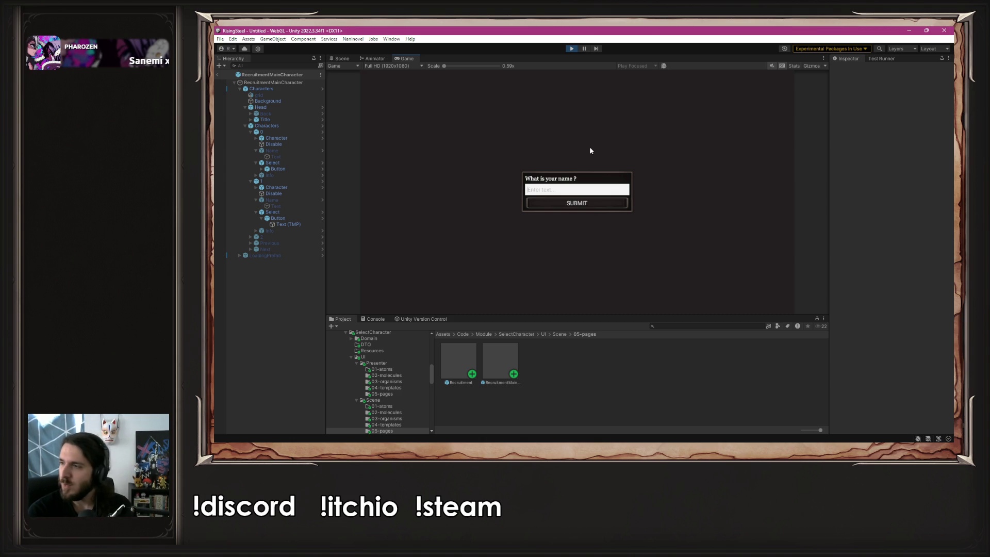
type("Raphou")
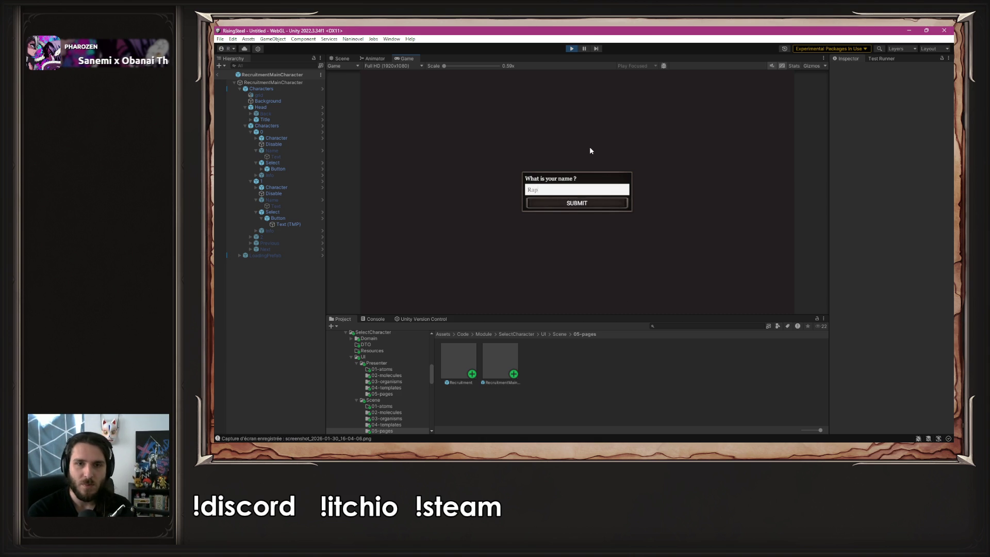
key("Return")
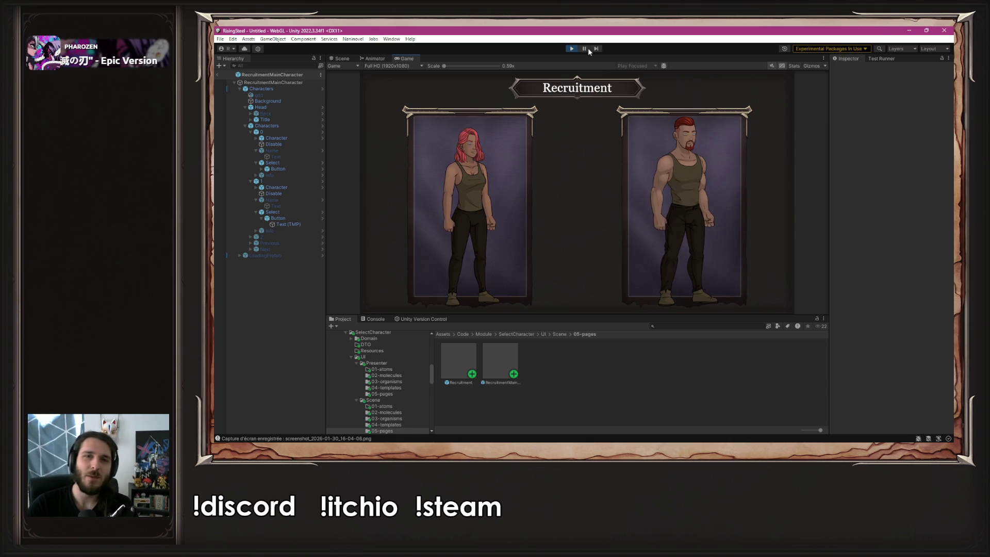
- Stop Play mode and inspect the Title's Text (TMP) Managed Text Provider settings
left_click(571, 49)
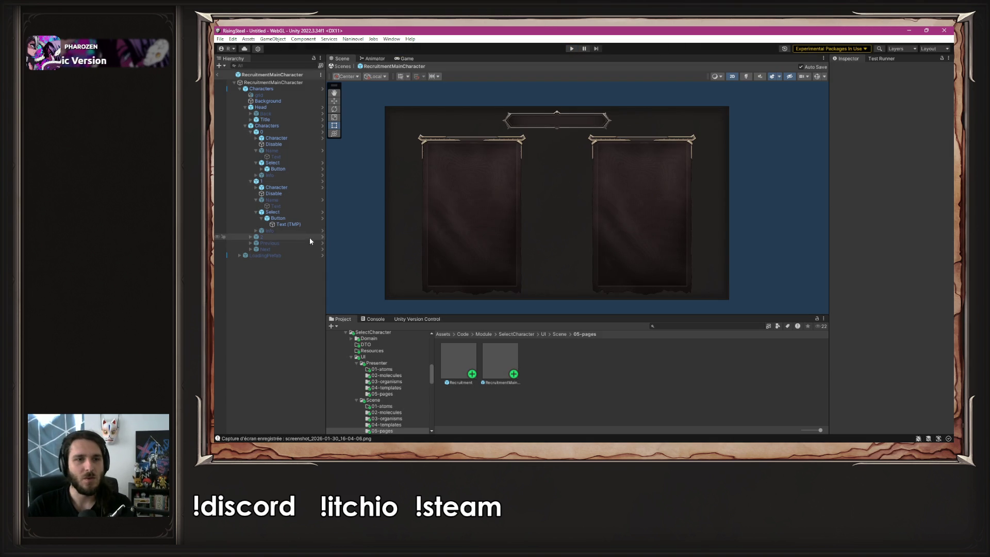
left_click(276, 114)
left_click(275, 119)
left_click(251, 119)
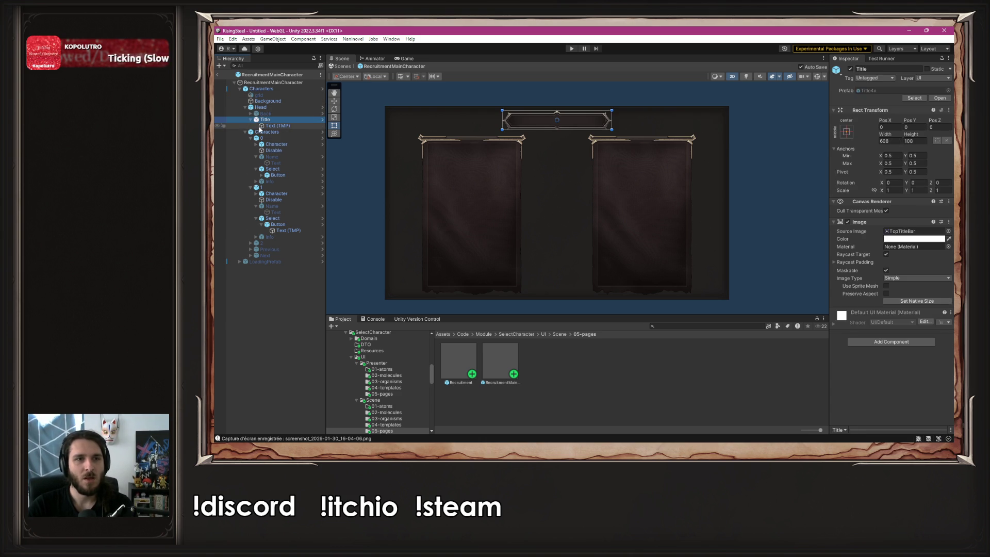
left_click(270, 125)
scroll(883, 279, "down", 8)
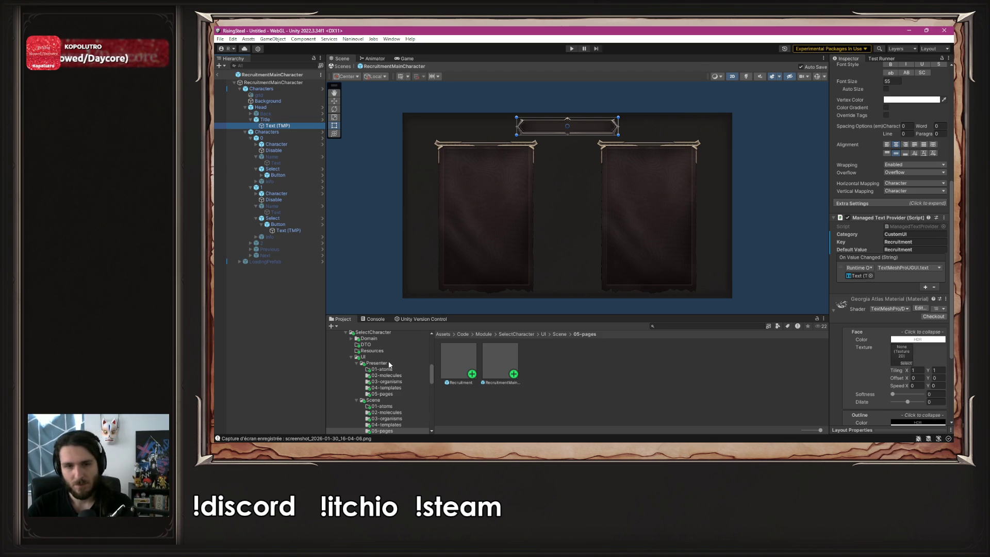
scroll(388, 365, "down", 10)
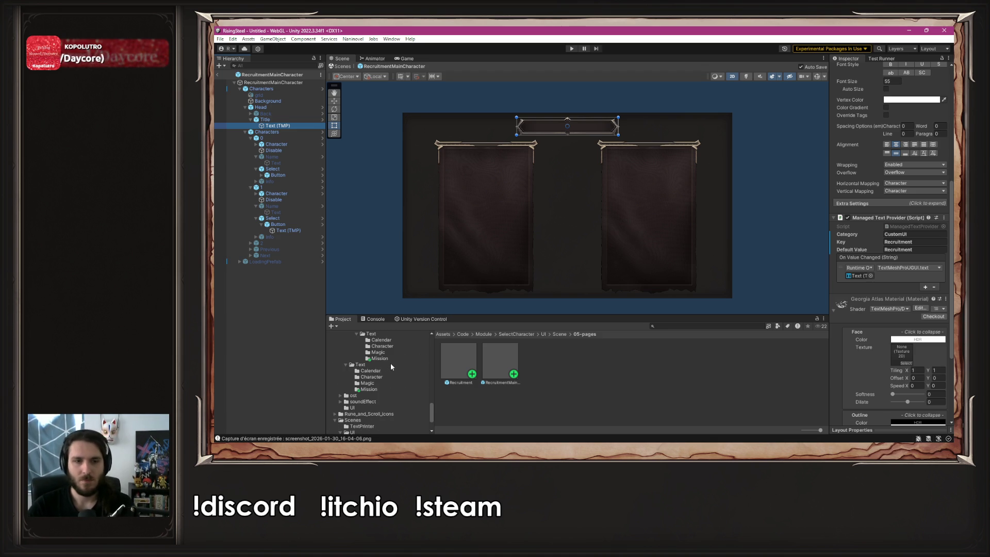
scroll(390, 364, "down", 3)
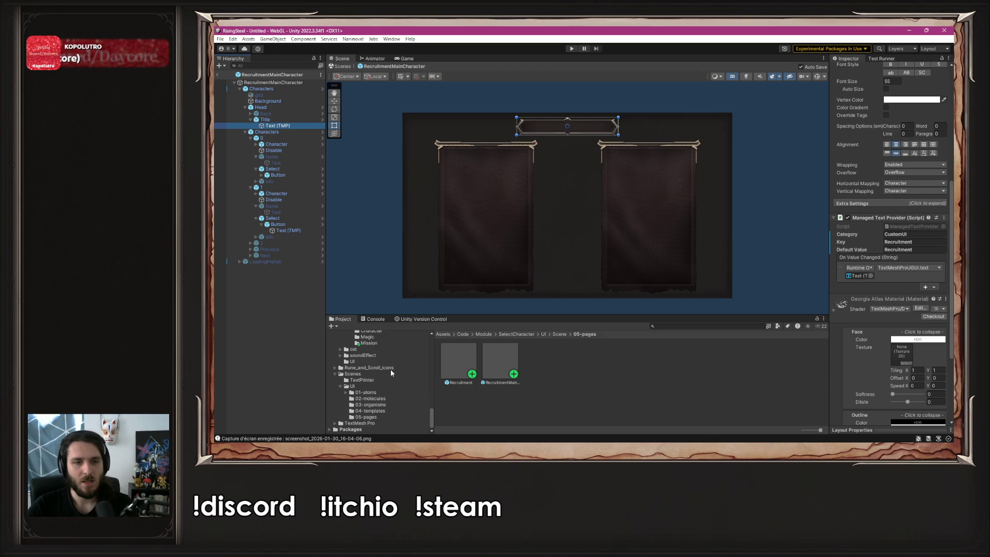
scroll(385, 377, "up", 15)
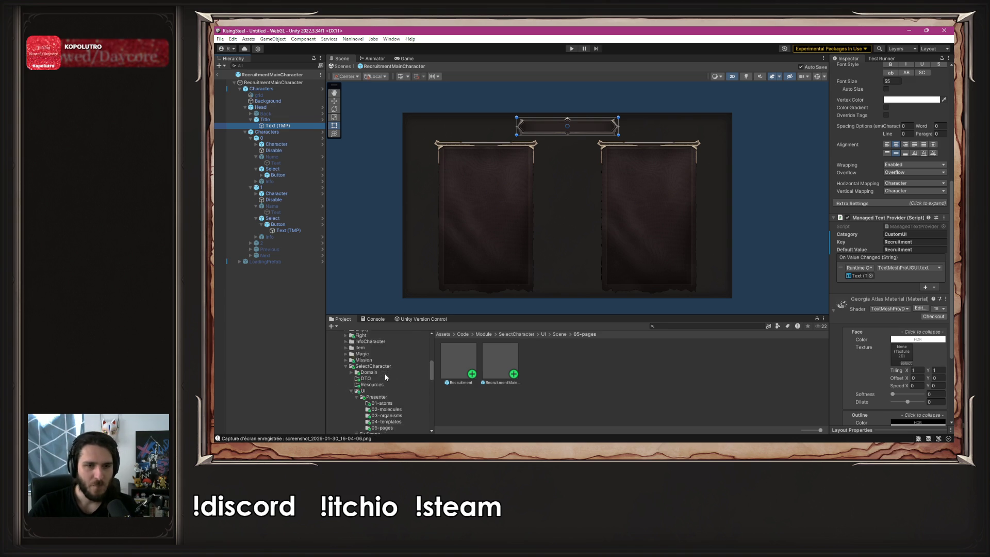
- Collapse the ClassicRPGUI2 and Code folders in the Project tree and clear the selection
left_click(334, 396)
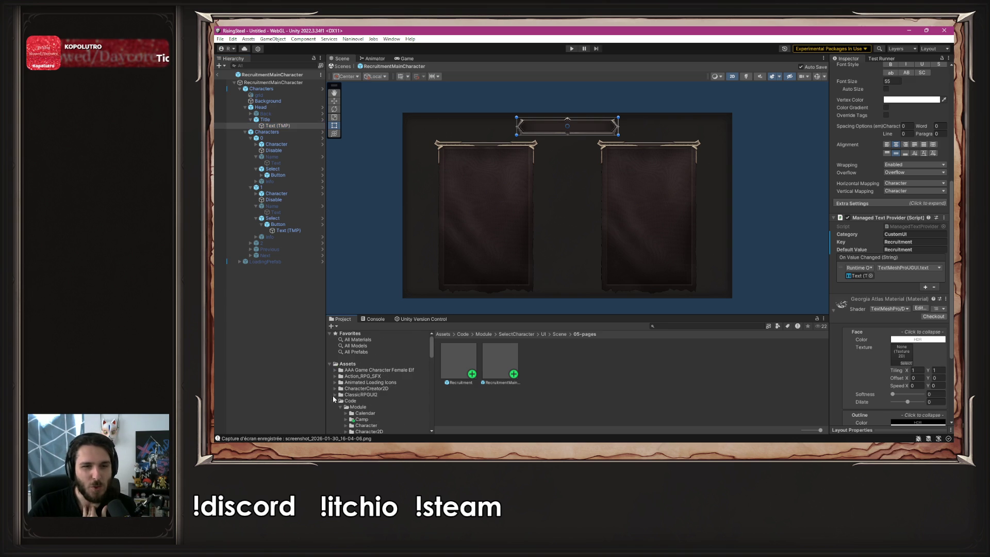
left_click(334, 400)
scroll(333, 399, "down", 5)
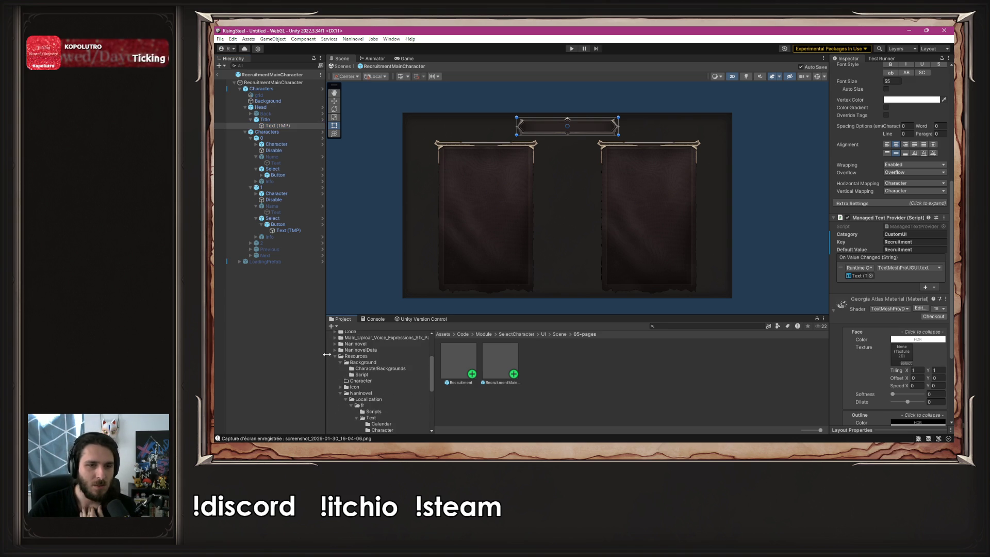
scroll(339, 391, "down", 2)
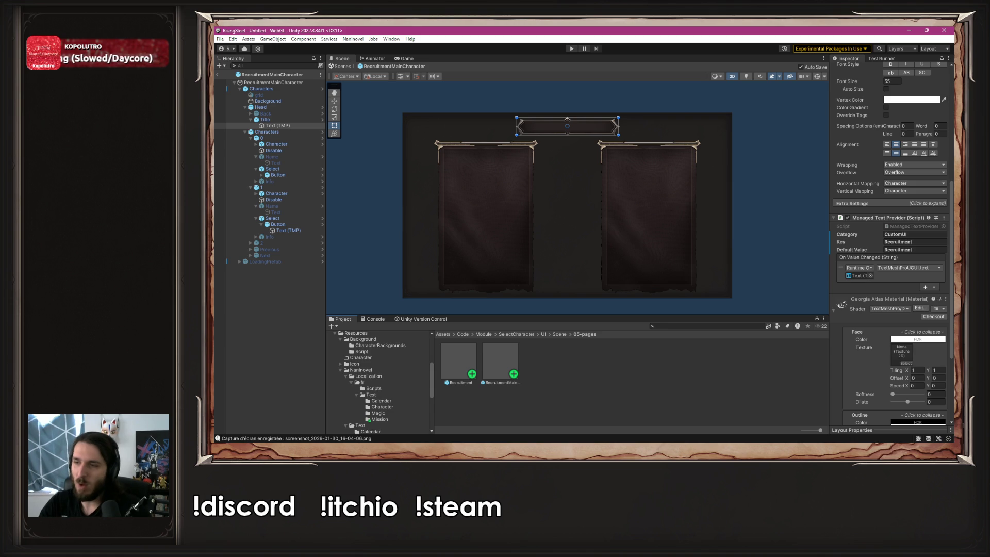
scroll(743, 303, "down", 3)
scroll(742, 303, "up", 3)
left_click(779, 255)
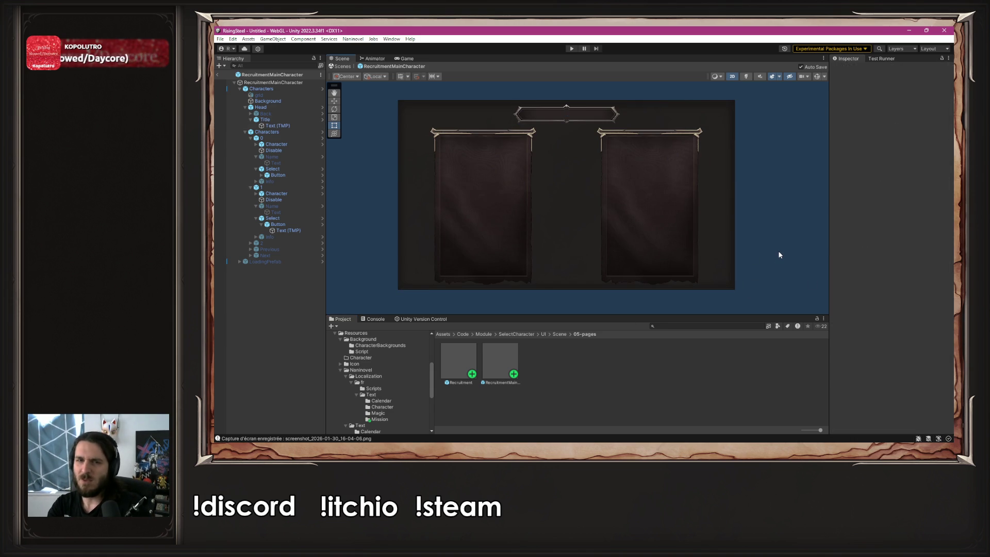
- Reselect the Title's Text (TMP) object and review its Inspector settings
left_click(306, 125)
scroll(856, 227, "down", 5)
scroll(864, 238, "down", 3)
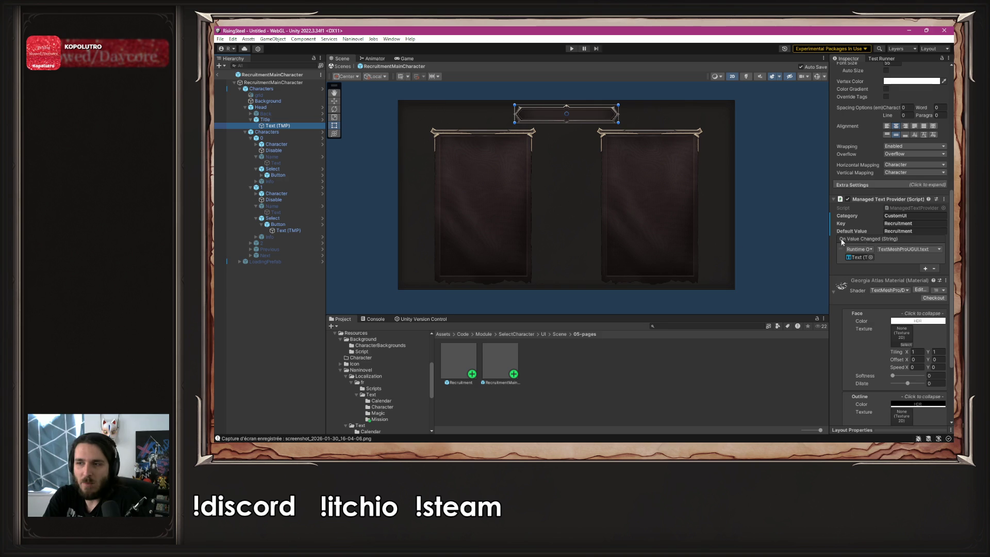
scroll(366, 362, "down", 5)
scroll(370, 373, "up", 2)
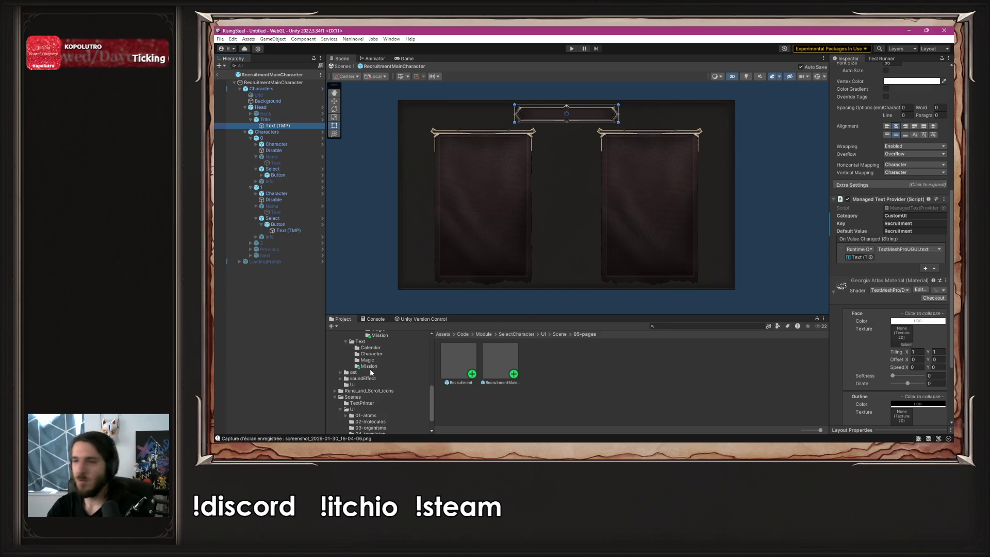
scroll(370, 372, "up", 6)
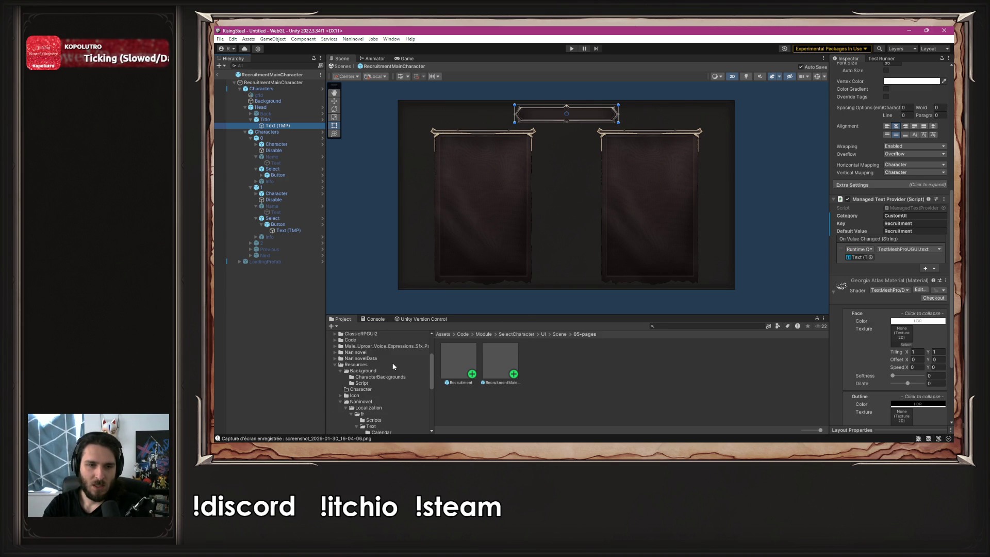
scroll(391, 376, "down", 3)
scroll(383, 390, "down", 2)
- Open the Resources/Naninovel/Text folder and preview the CustomUI text asset
left_click(382, 387)
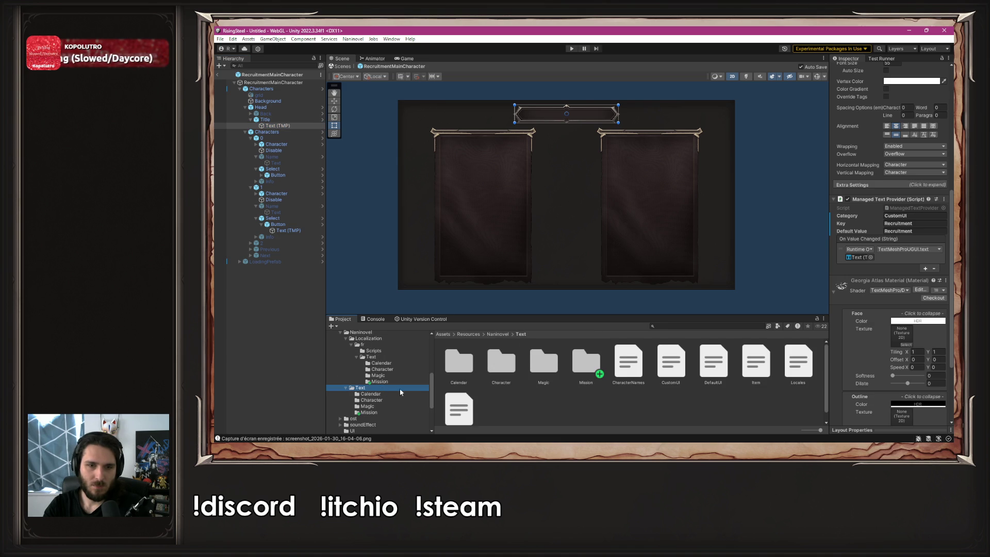
scroll(590, 384, "down", 1)
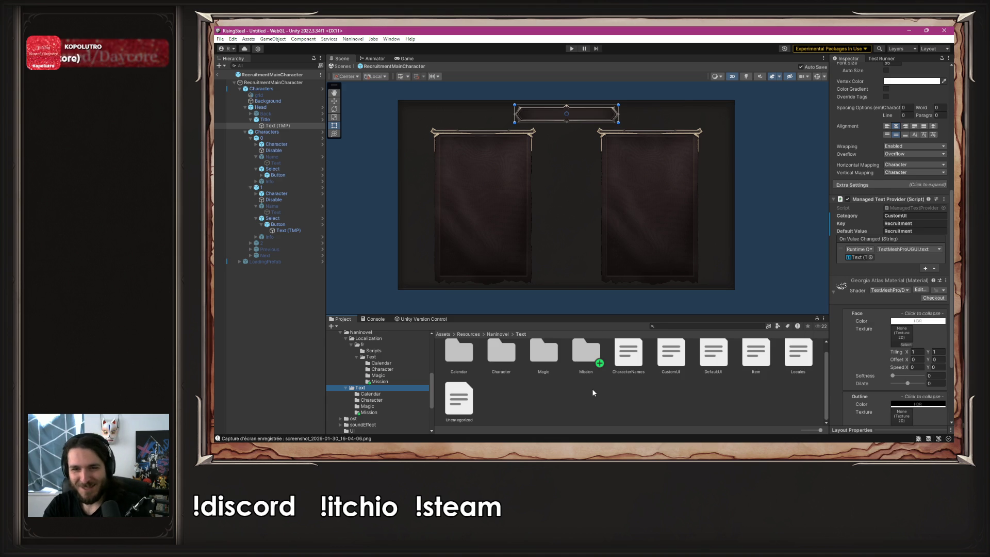
left_click(674, 359)
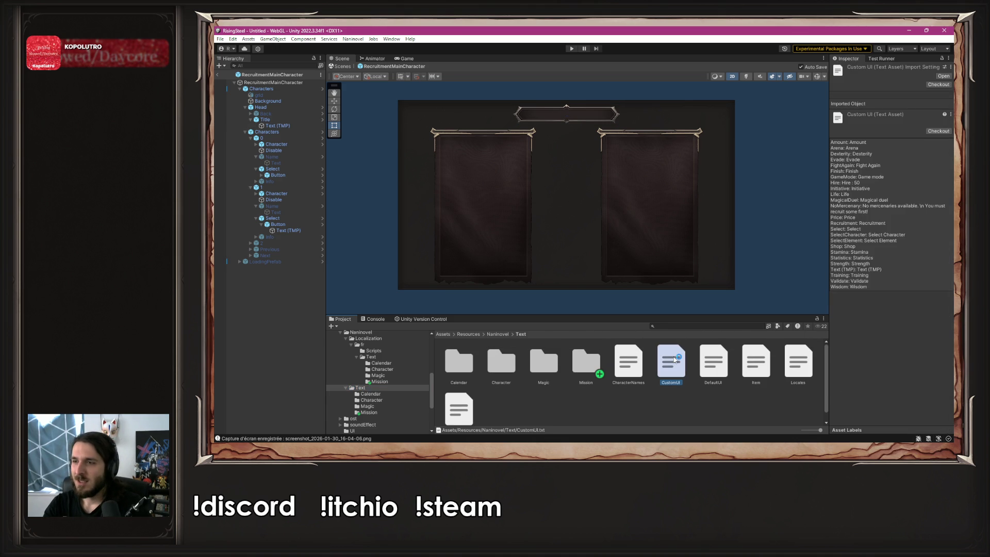
- Open the CustomUI text asset in Visual Studio Code
double_click(674, 360)
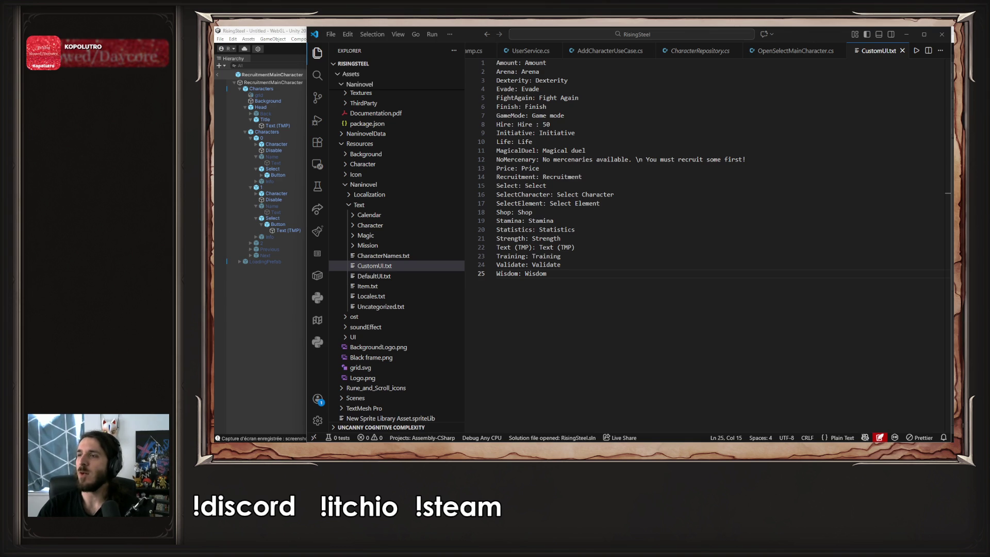
- Browse the CustomUI entries and place the caret at the end of the Recruitment line
left_click(652, 238)
left_click(651, 245)
left_click(611, 276)
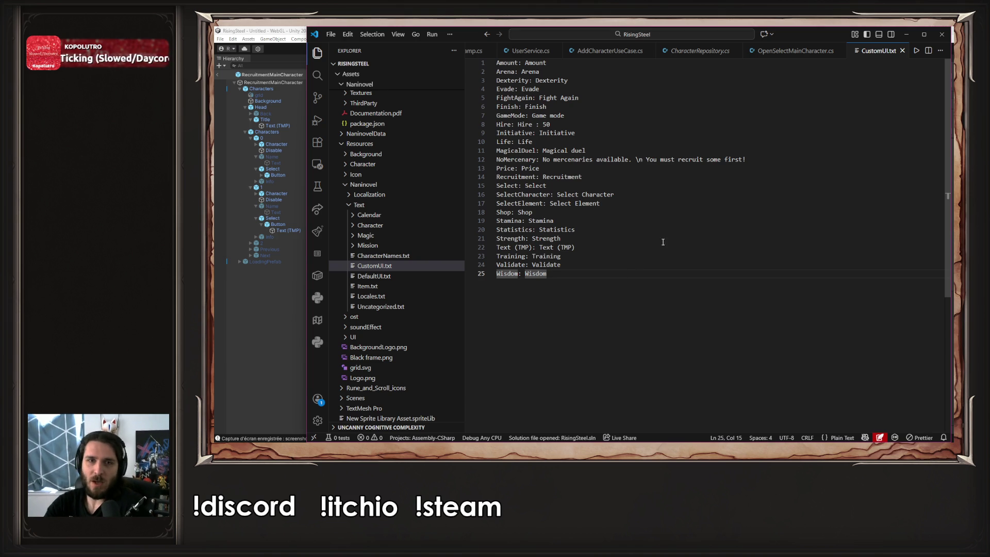
left_click(610, 127)
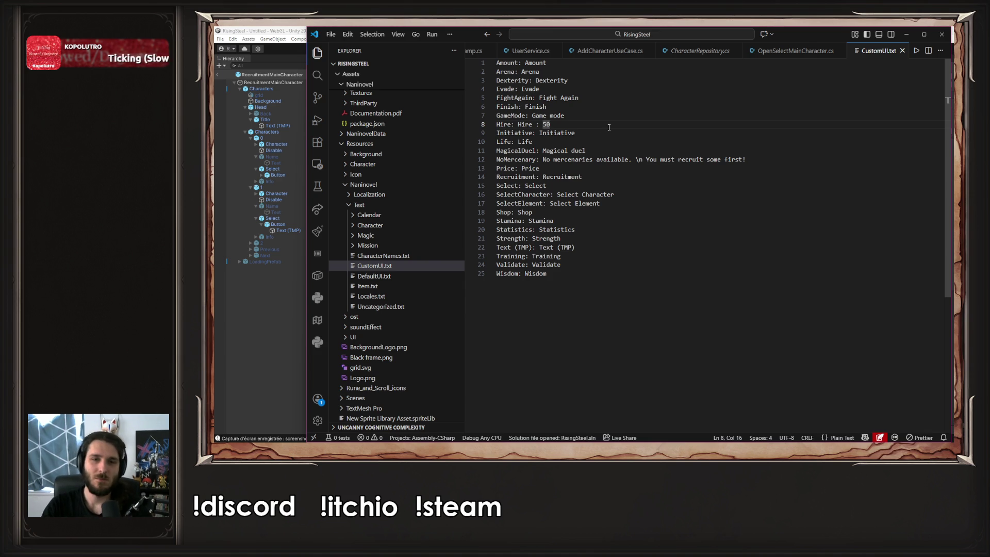
left_click(601, 150)
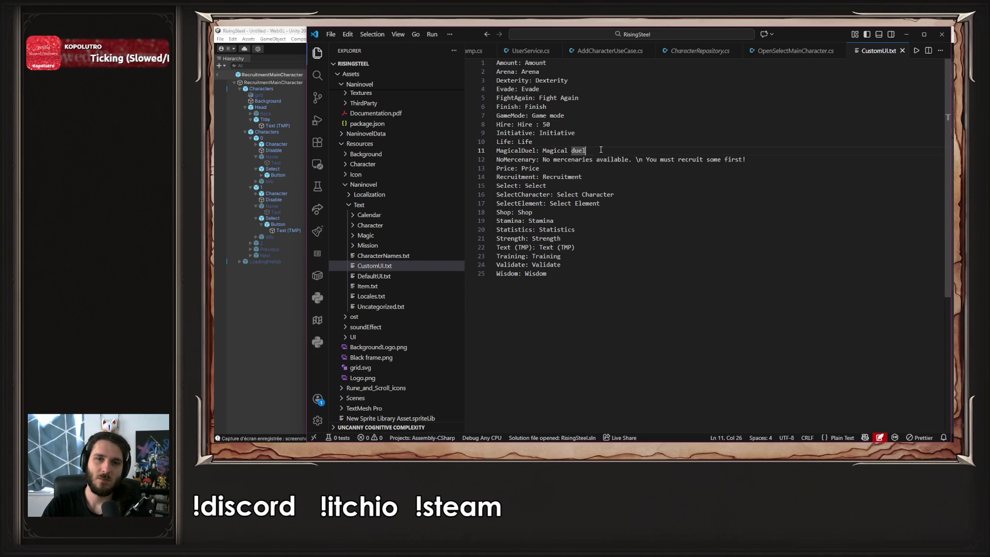
left_click(602, 175)
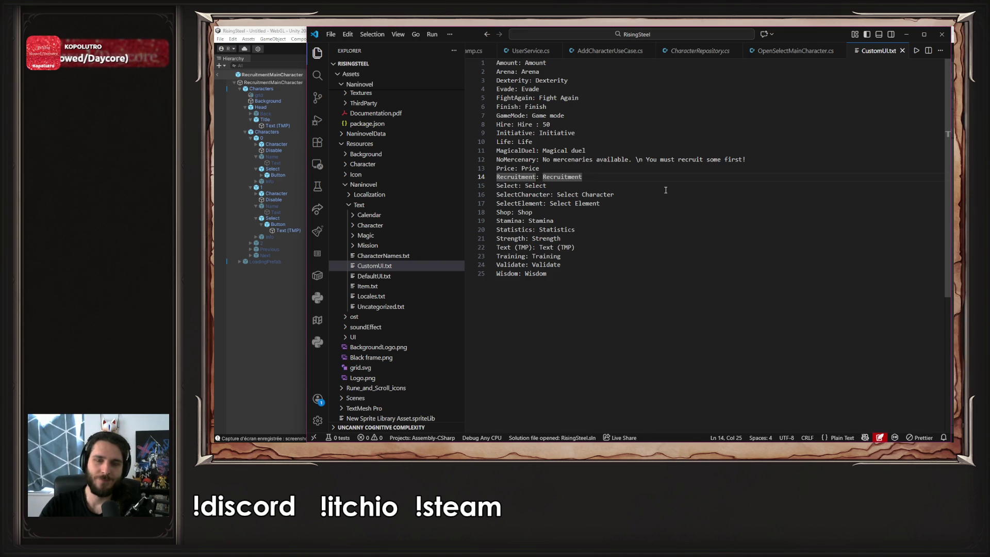
- Add a 'WhoAreYou: Who Are You' entry after Recruitment, save, and return to Unity
key("Return")
type("WhoAreYou: ")
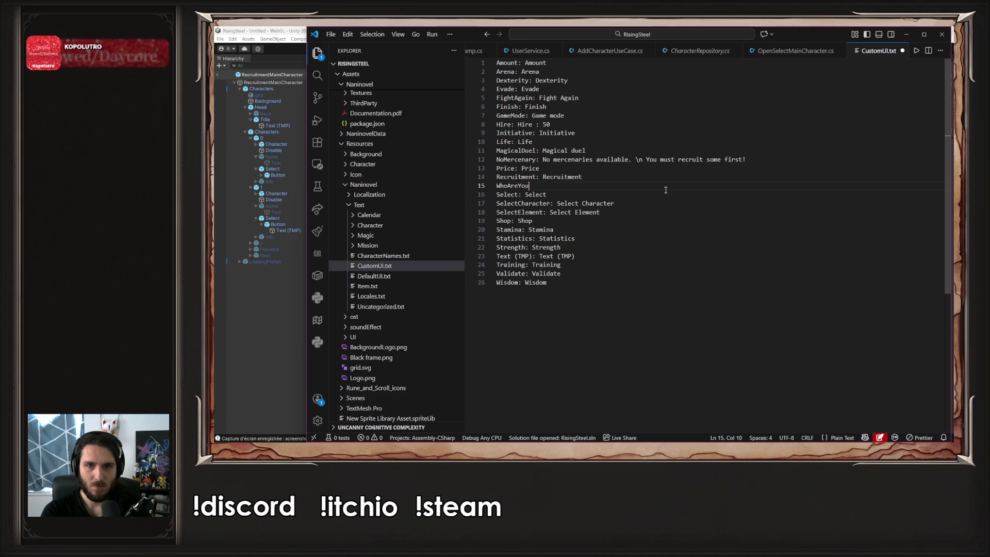
type("Who Are You")
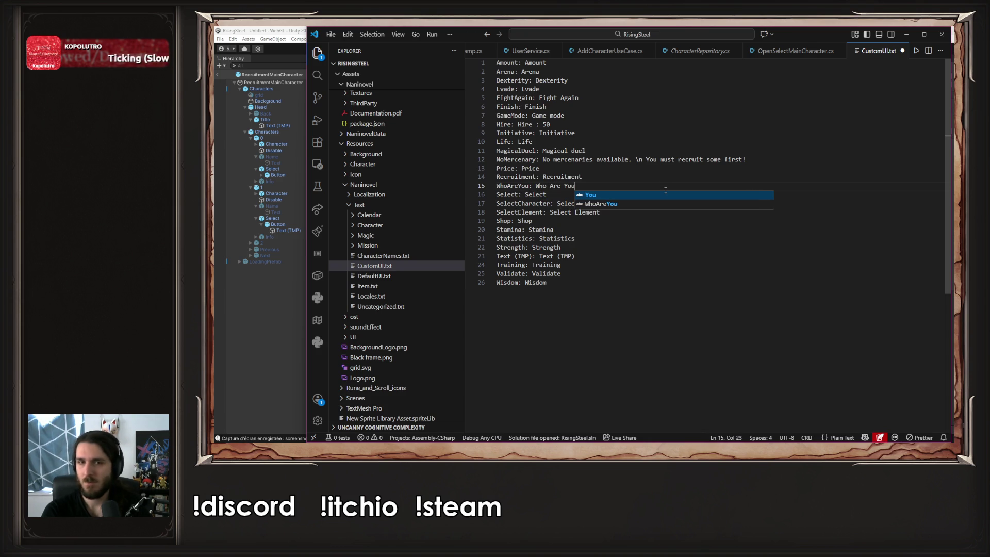
key("ctrl+s")
key("ctrl+shift+Left")
key("ctrl+shift+Left")
key("ctrl+shift+Left")
key("ctrl+shift+Left")
key("ctrl+shift+Left")
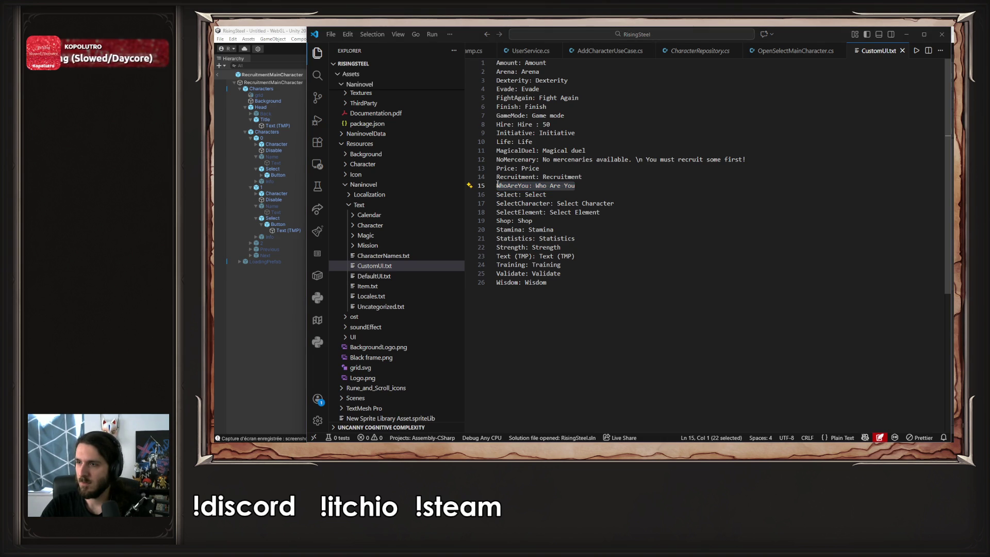
key("alt+Tab")
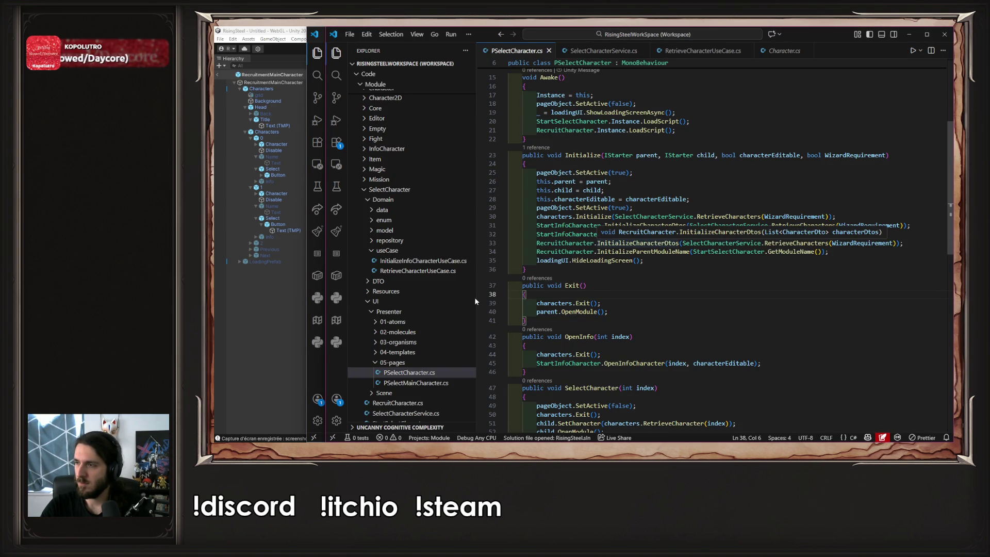
key("alt+Tab")
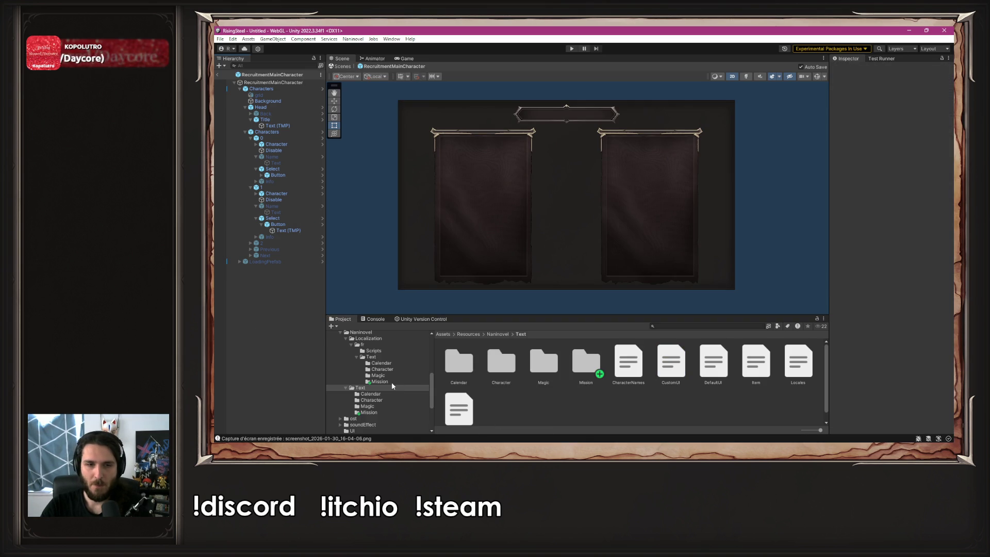
- Open the French CustomUI file from Localization/fr/Text in Visual Studio Code
left_click(381, 358)
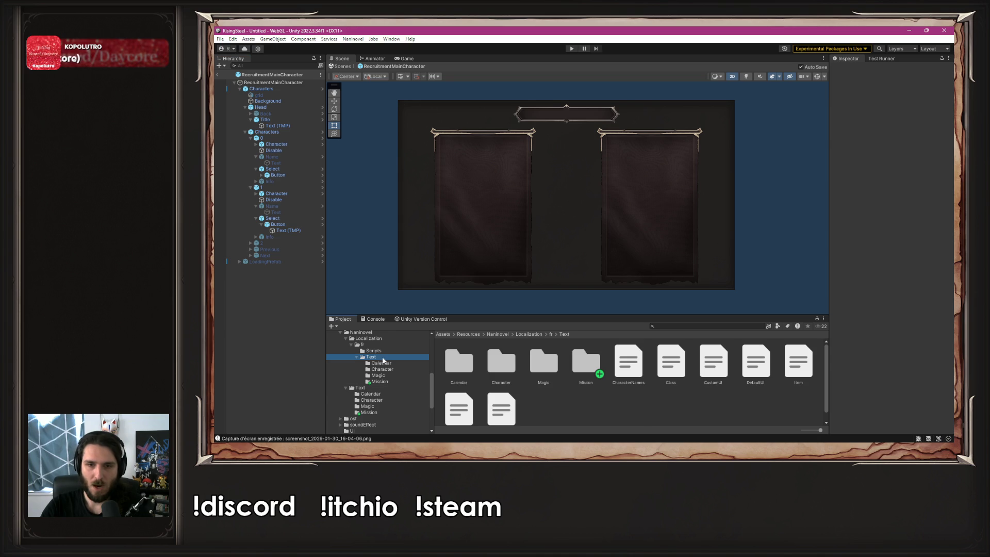
scroll(637, 420, "down", 1)
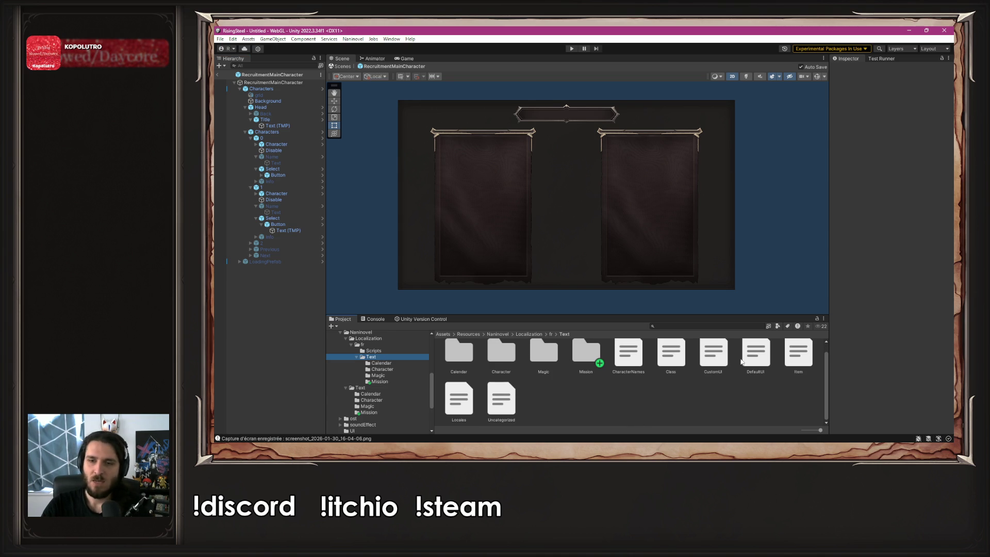
left_click(721, 354)
double_click(720, 354)
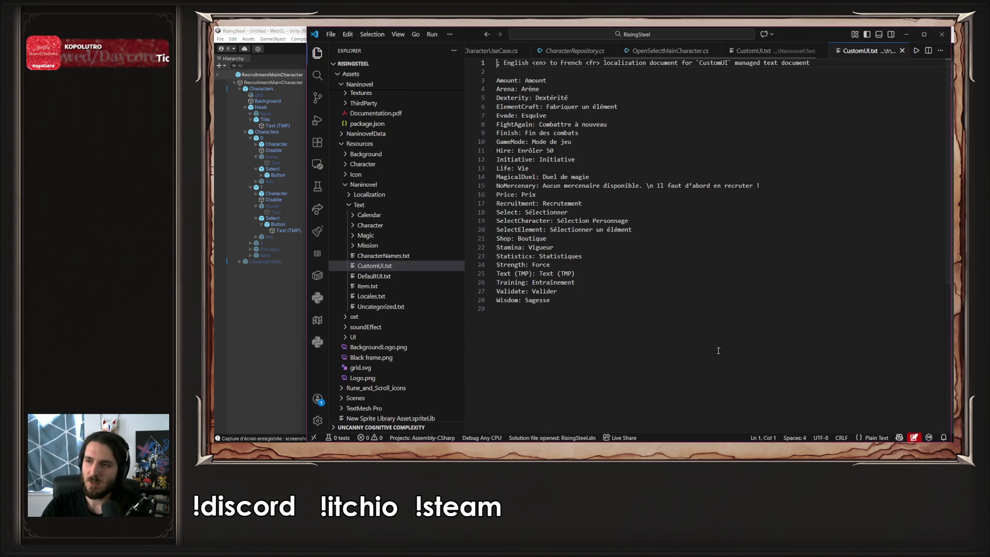
- Add 'WhoAreYou: Qui êtes vous' after Recruitment in the French CustomUI file
left_click(800, 184)
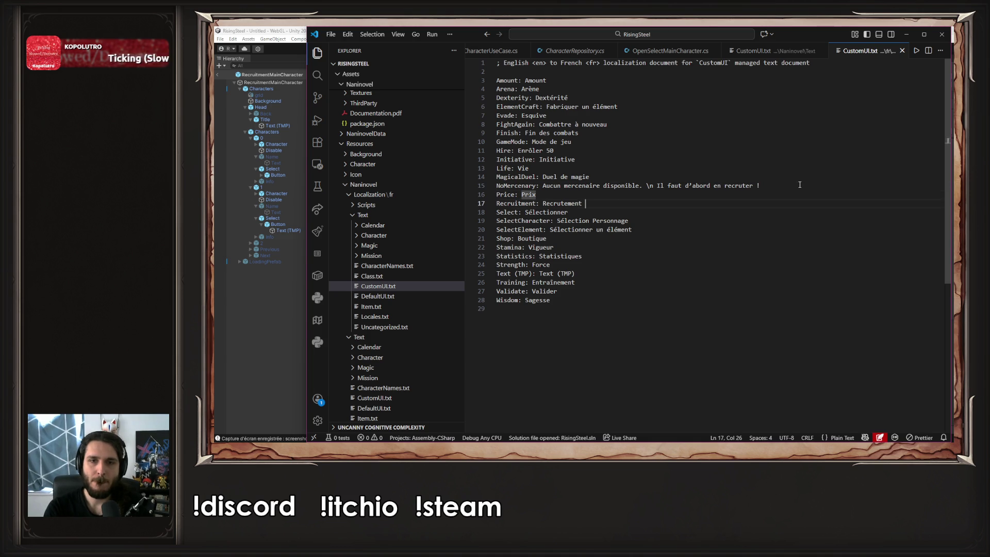
key("Down")
key("End")
key("Return")
type("WhoAreYou: Who Are You")
key("ctrl+shift+Left")
key("ctrl+shift+Left")
key("ctrl+shift+Left")
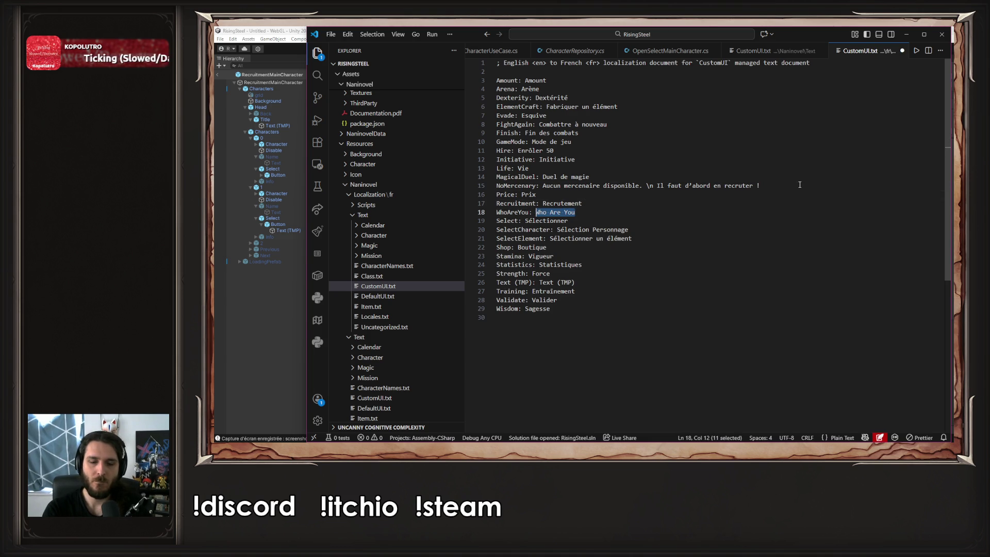
type("Qui ")
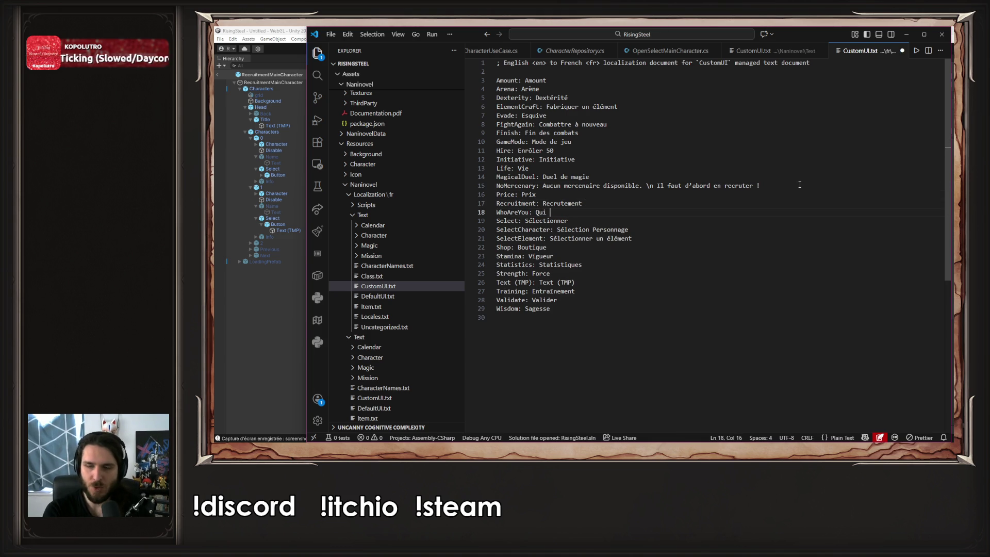
type("êtes vous")
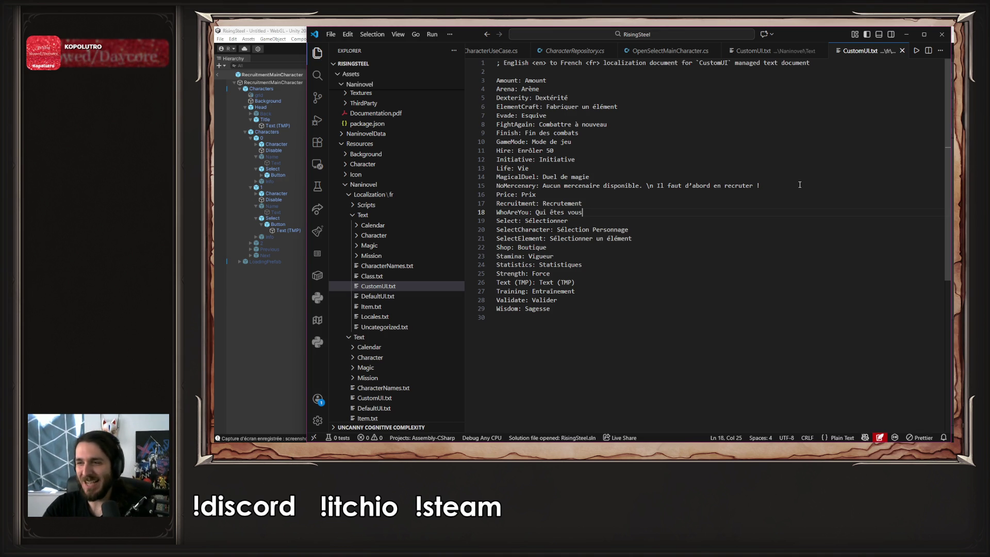
left_click(244, 324)
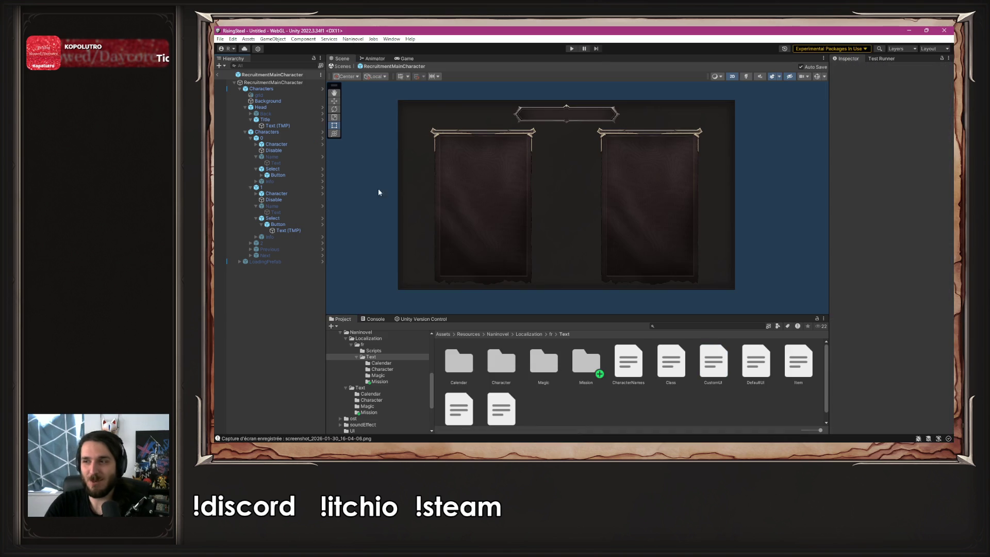
- Test a new game, see the title still reads Recruitment, then stop and select Title
left_click(571, 50)
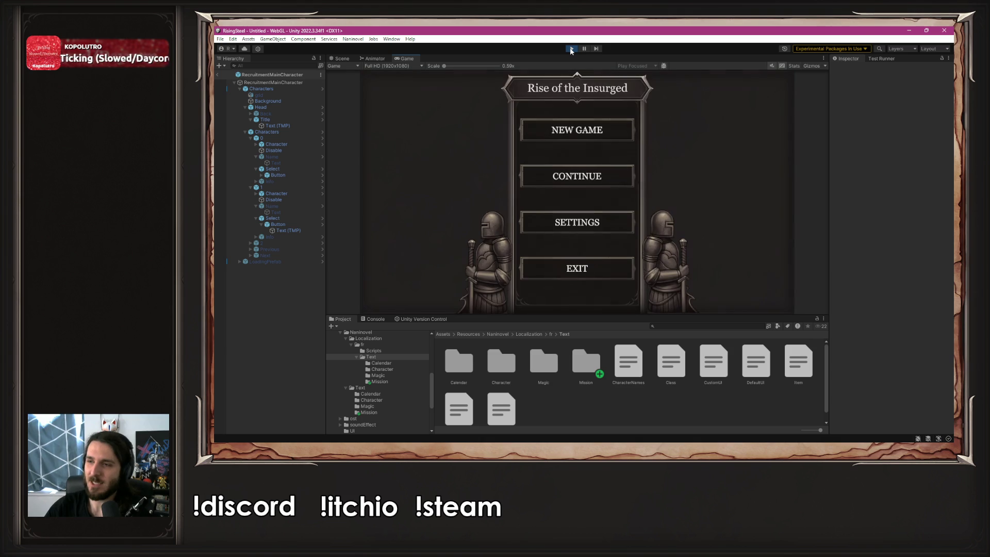
left_click(576, 137)
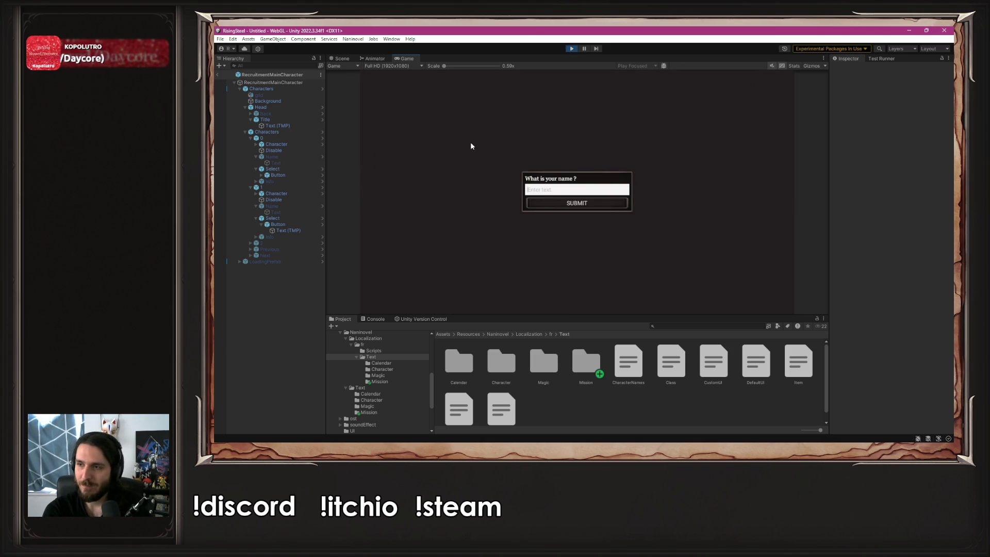
type("Bi")
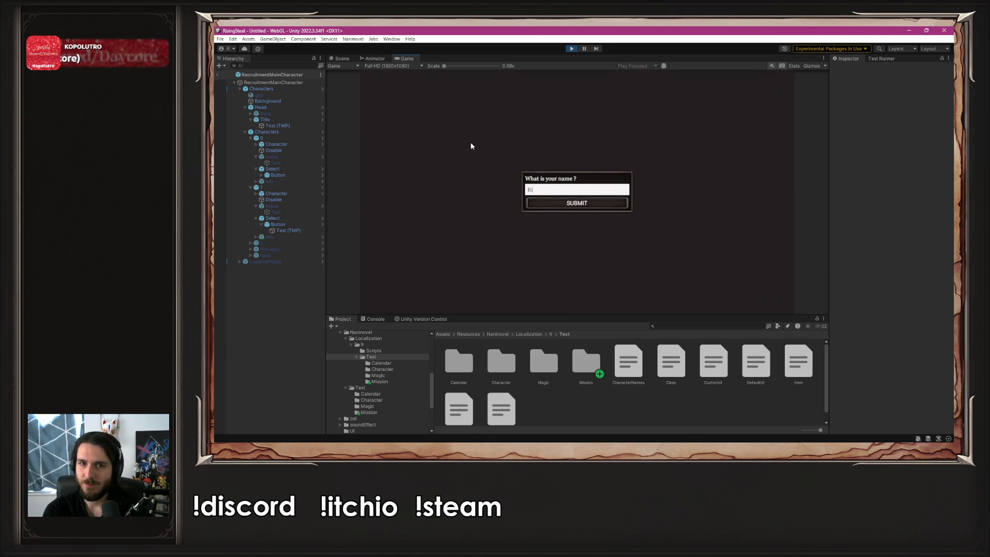
key("Return")
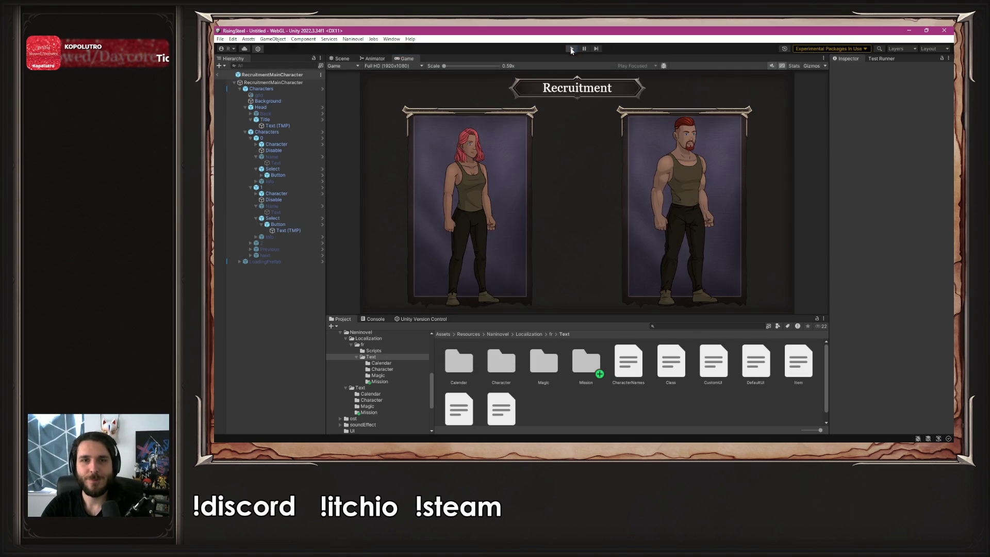
left_click(572, 48)
left_click(278, 120)
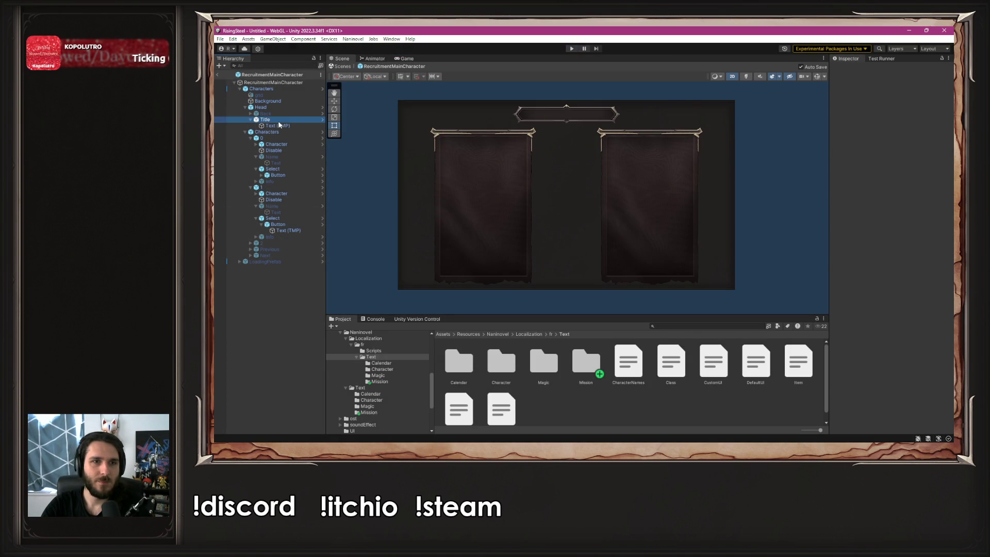
- Give the Title Text (TMP) localization key WhoAreYou with an empty default value, then rerun
left_click(278, 126)
scroll(903, 335, "down", 5)
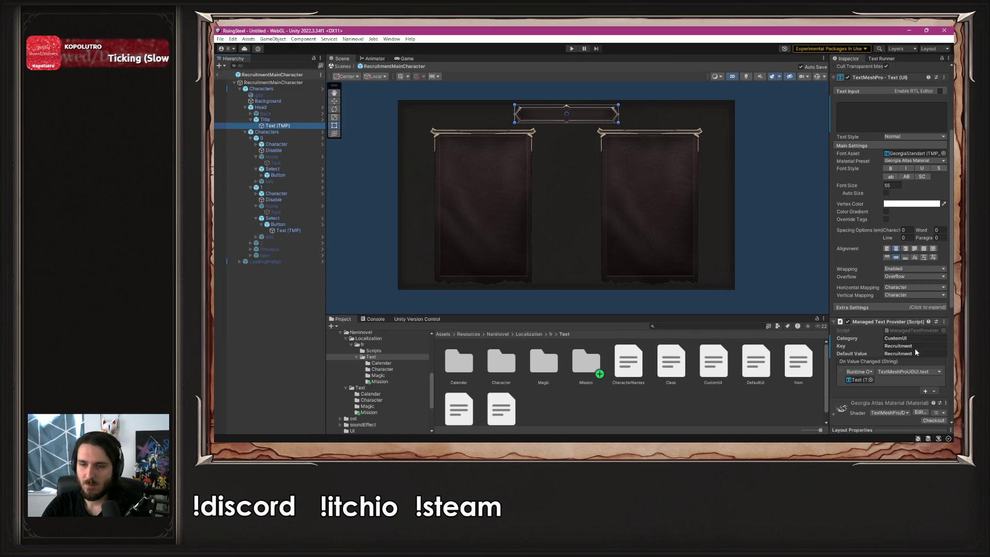
left_click(923, 353)
key("BackSpace")
left_click(927, 346)
type("WhoAreYou: Who Are You")
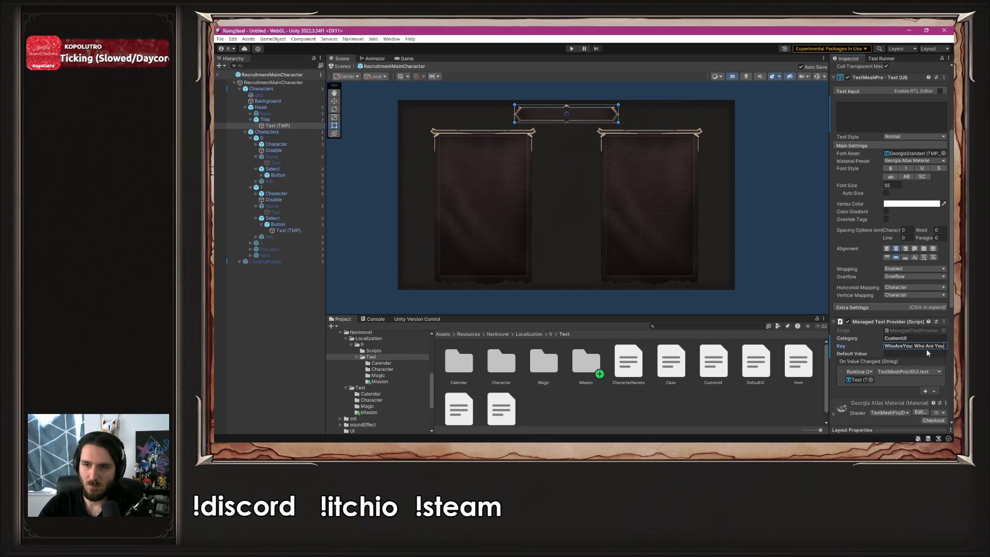
key("ctrl+shift+Left")
key("ctrl+shift+Left")
key("ctrl+shift+Left")
key("BackSpace")
key("BackSpace")
key("BackSpace")
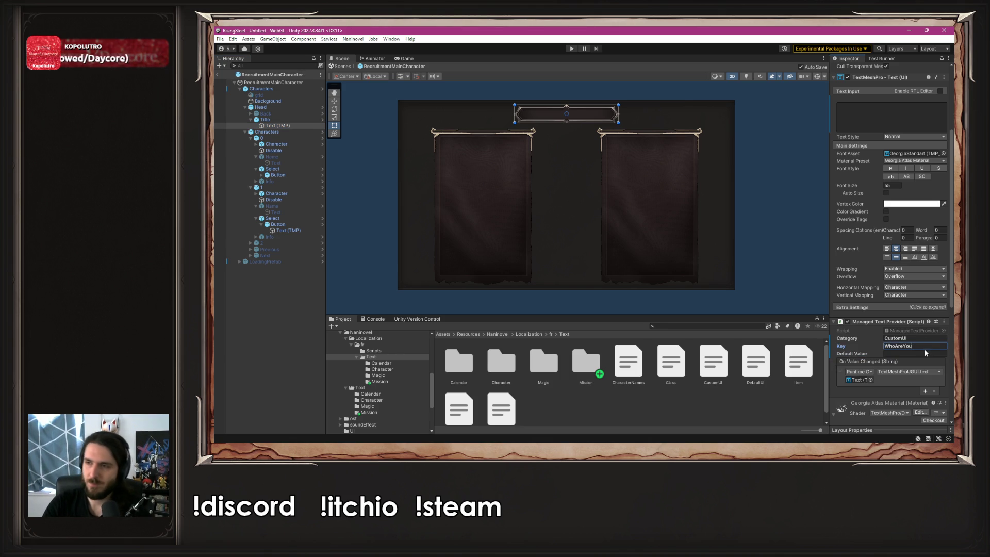
left_click(653, 89)
left_click(571, 49)
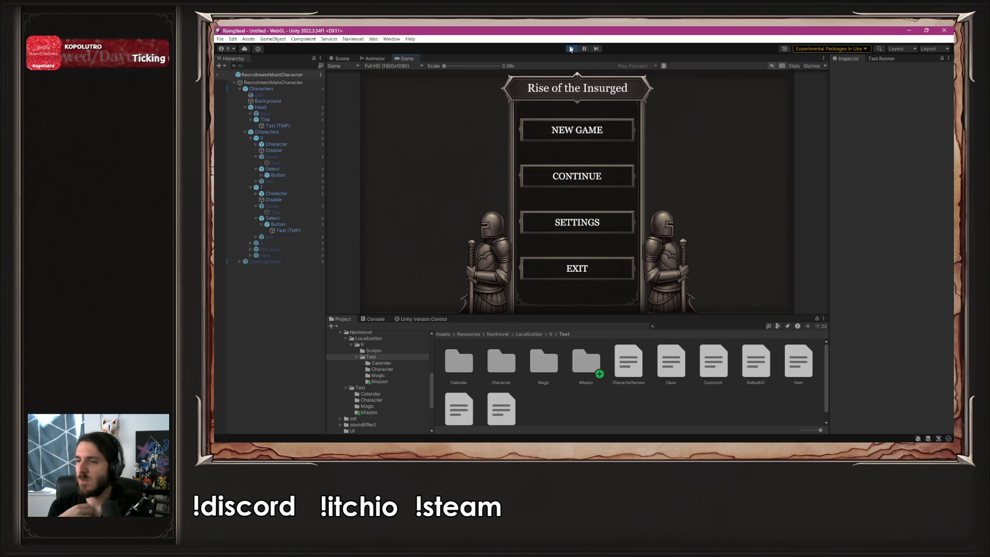
- Start a new game, pick the red-haired hero, and open the Recruitment screen
left_click(609, 128)
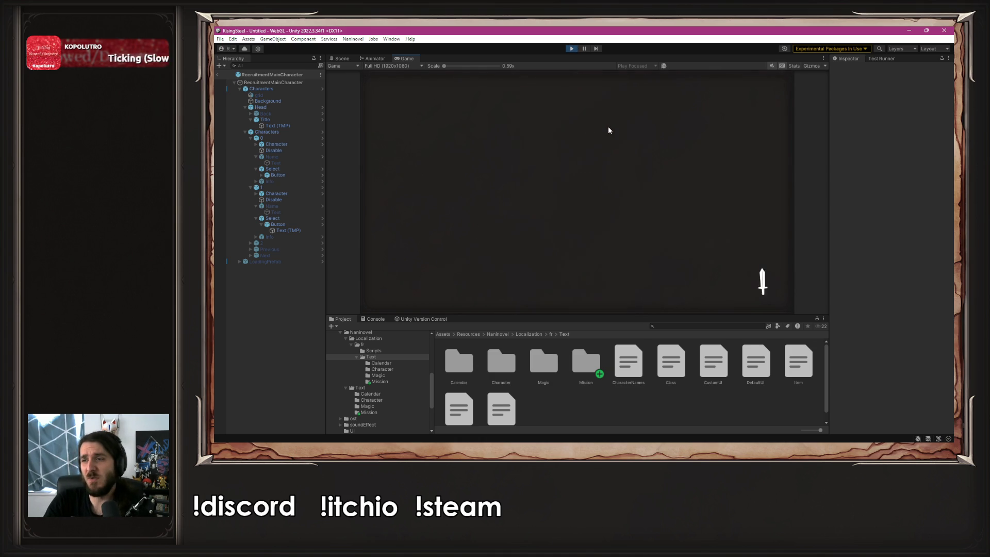
type("B")
key("Return")
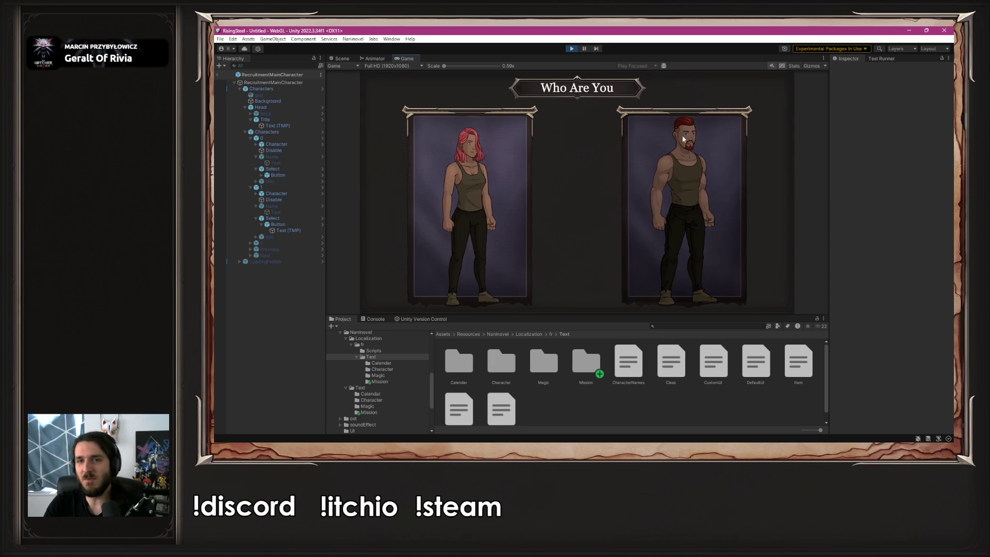
left_click(452, 162)
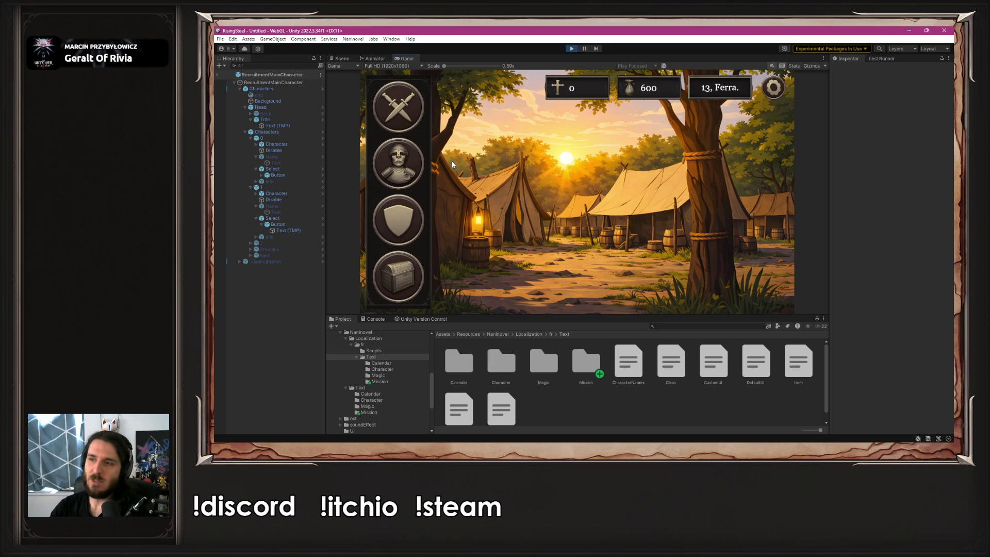
left_click(419, 220)
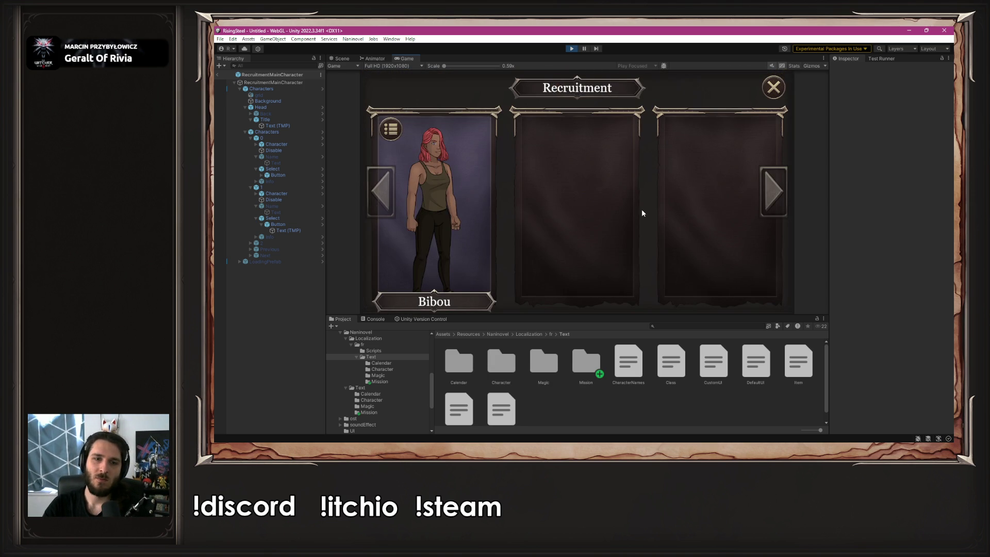
- Raise Bibou's Strength to 16, confirm, make him a Soldier, and open fight mode selection
left_click(409, 197)
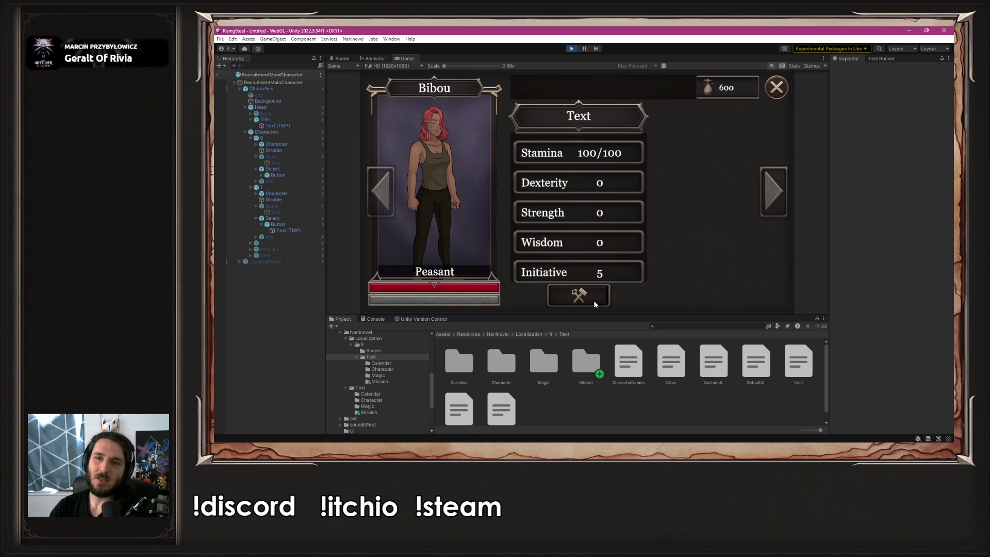
left_click(615, 212)
left_click(615, 212)
left_click(615, 212)
left_click(615, 212)
left_click(615, 212)
left_click(615, 212)
left_click(615, 212)
left_click(615, 212)
left_click(615, 212)
left_click(614, 218)
left_click(615, 218)
left_click(614, 218)
left_click(614, 218)
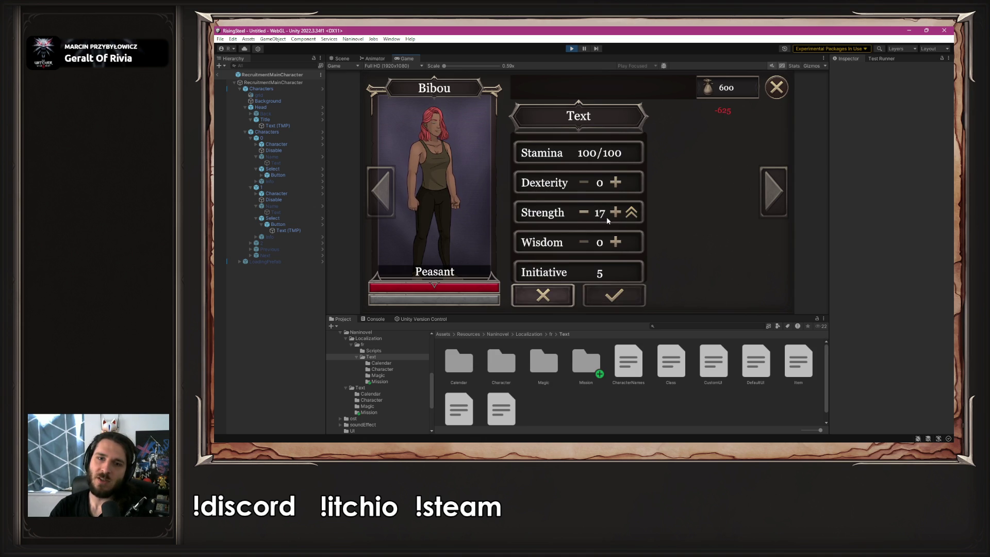
left_click(583, 213)
left_click(614, 295)
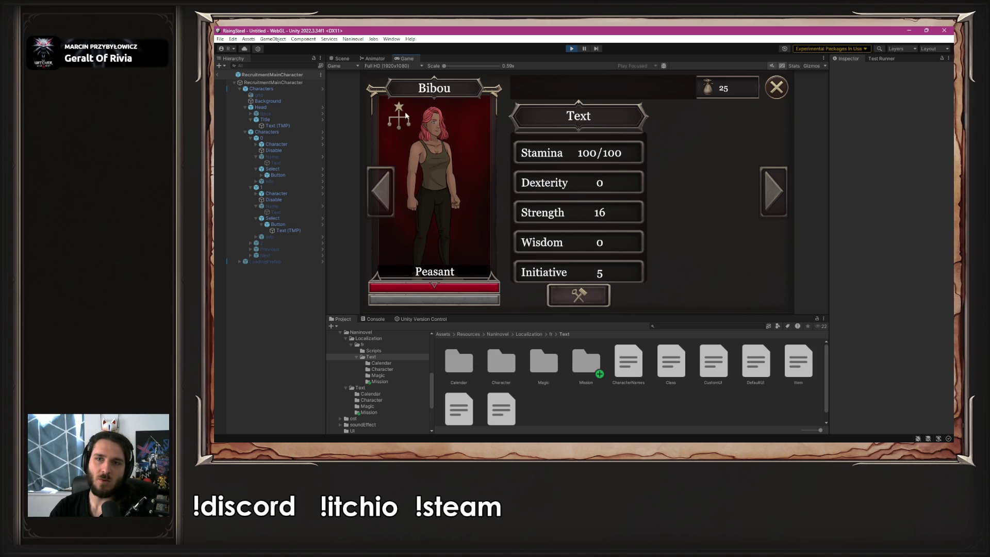
left_click(555, 100)
left_click(782, 90)
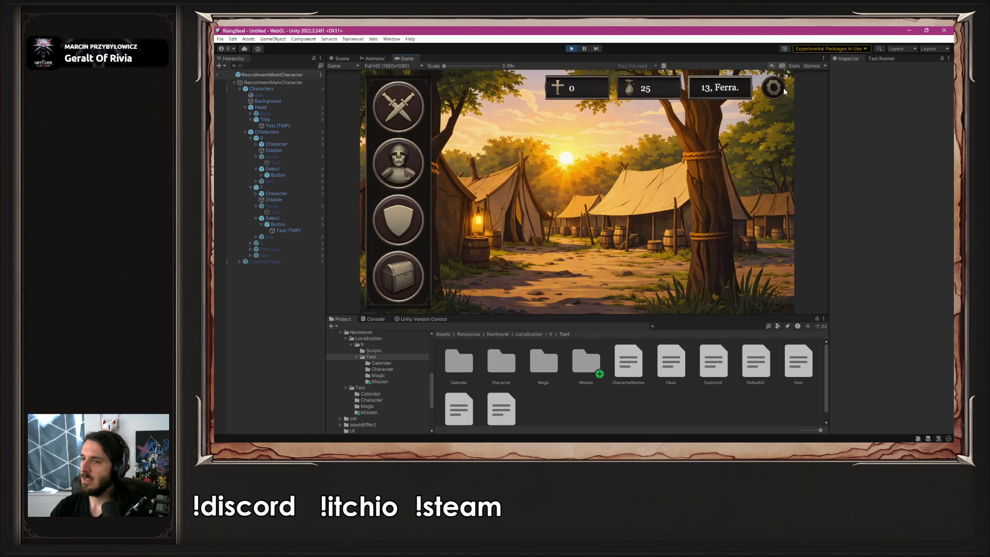
left_click(418, 100)
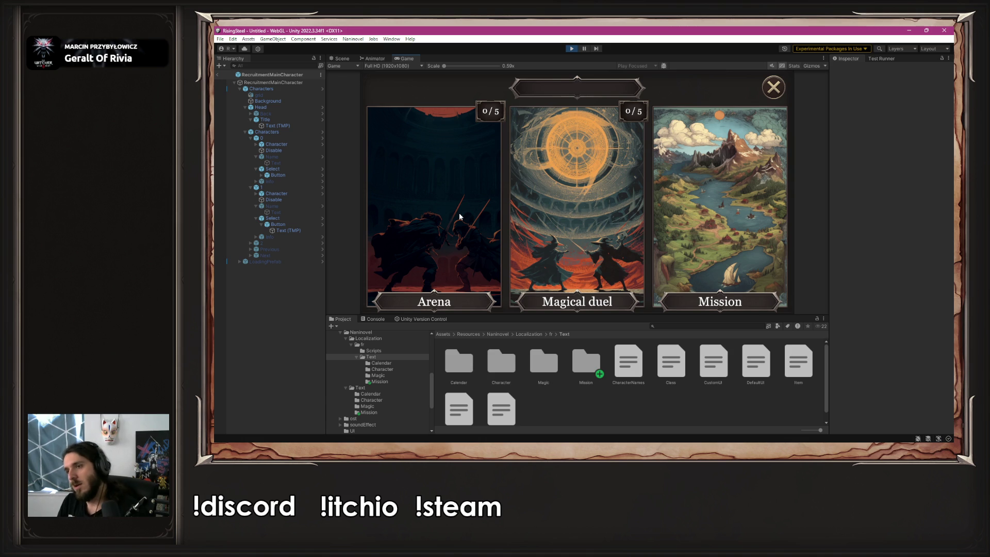
- Play the Arena fight with Bibou until defeat, dismiss the gold message, and stop play mode
left_click(460, 217)
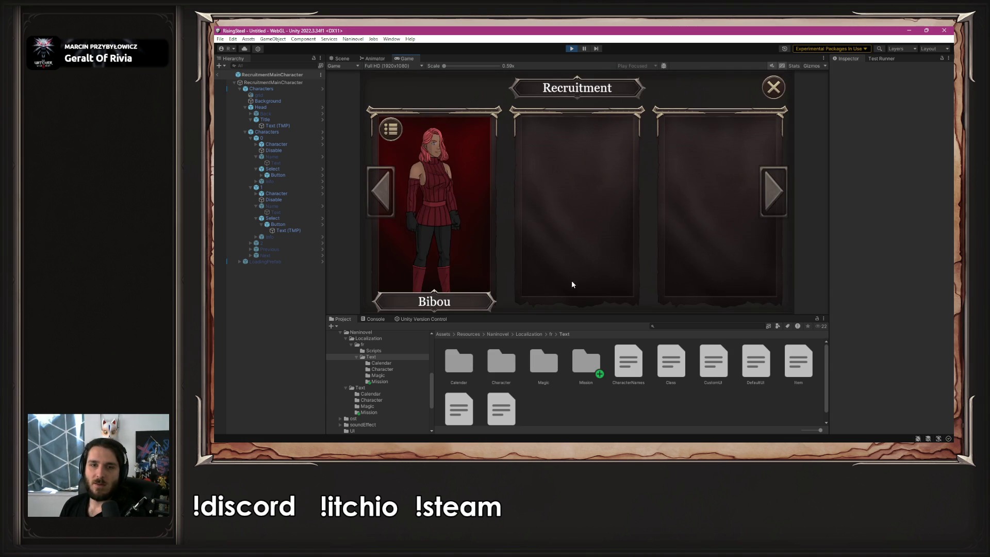
left_click(432, 211)
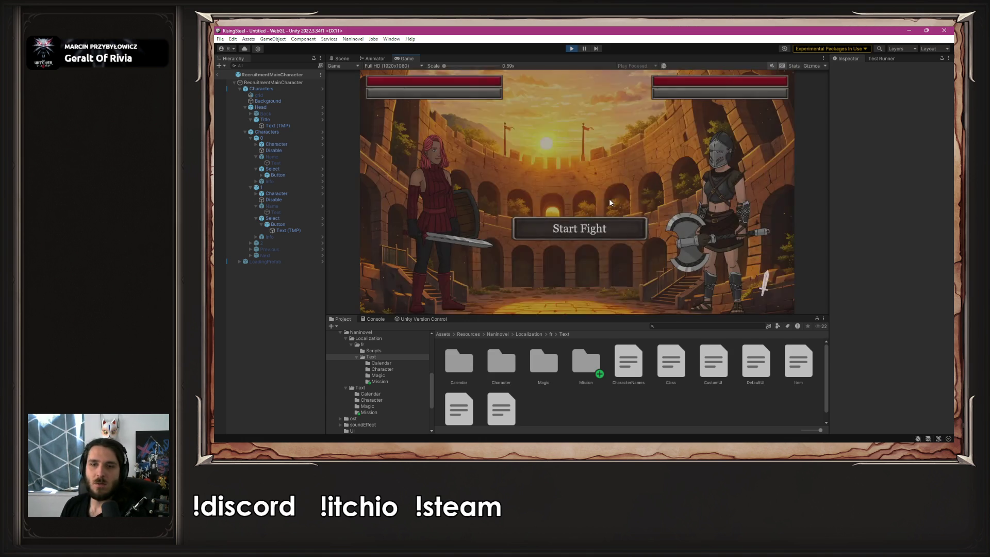
left_click(589, 229)
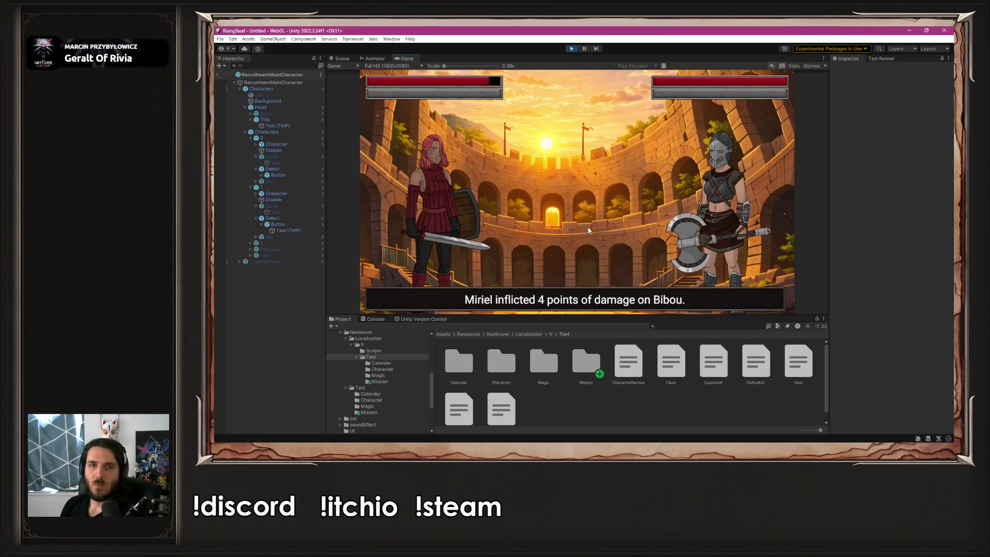
left_click(433, 215)
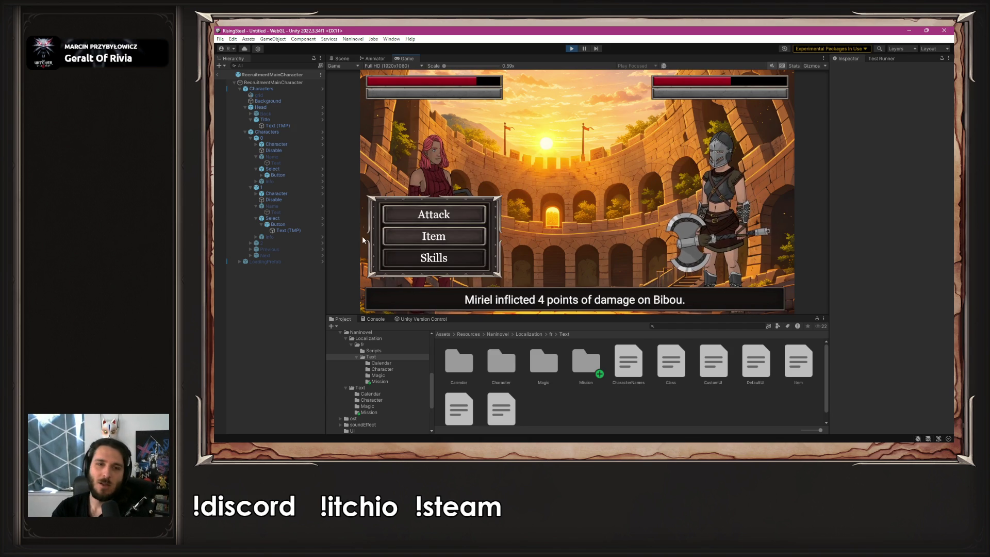
left_click(405, 214)
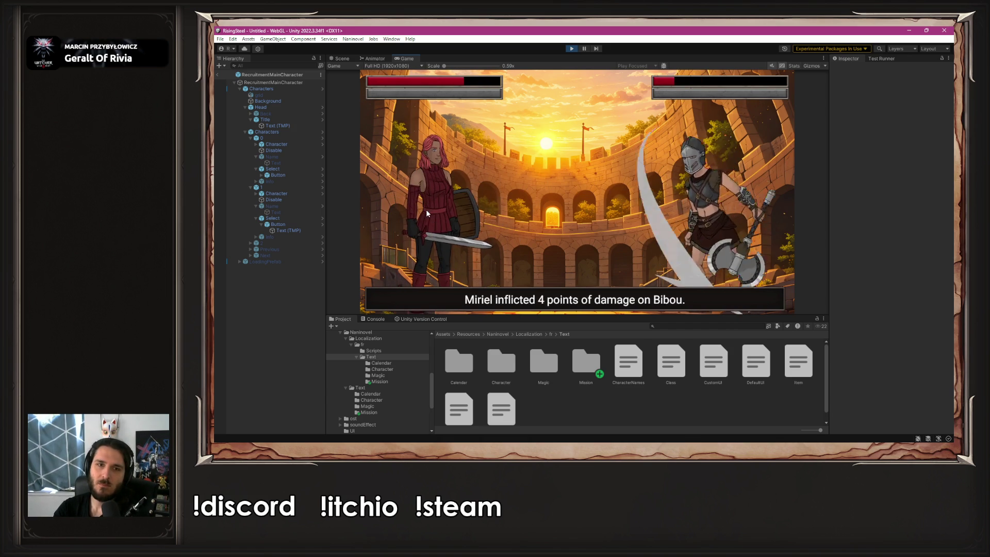
left_click(431, 210)
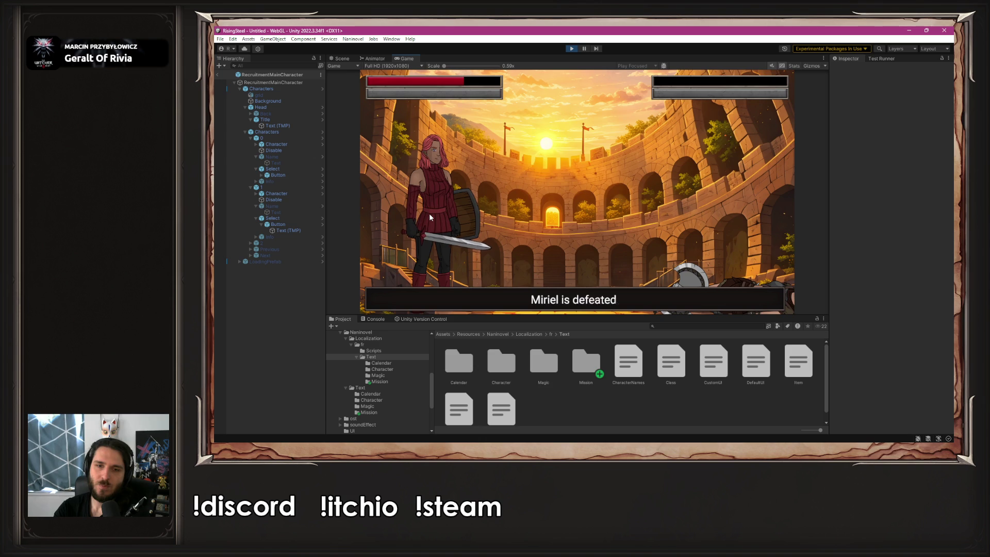
left_click(429, 212)
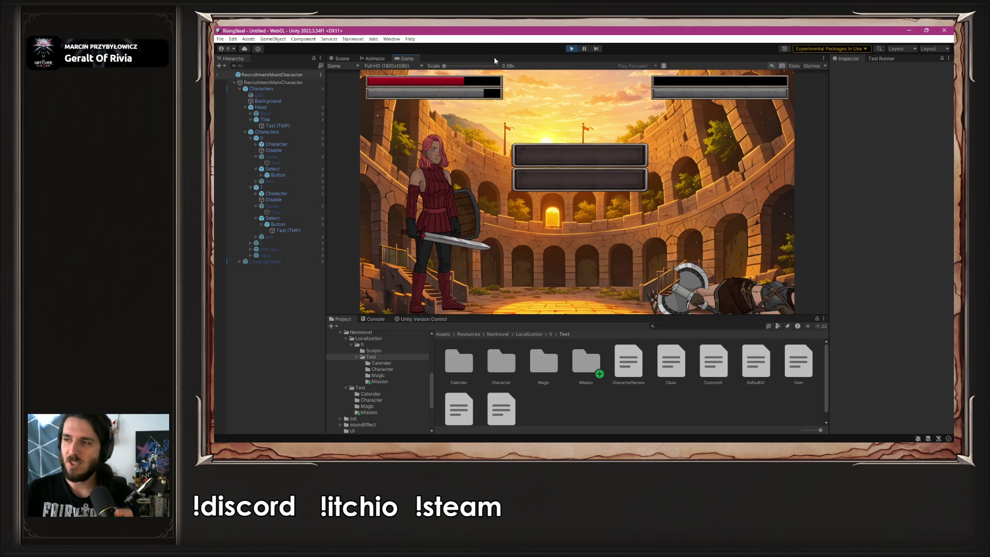
left_click(572, 49)
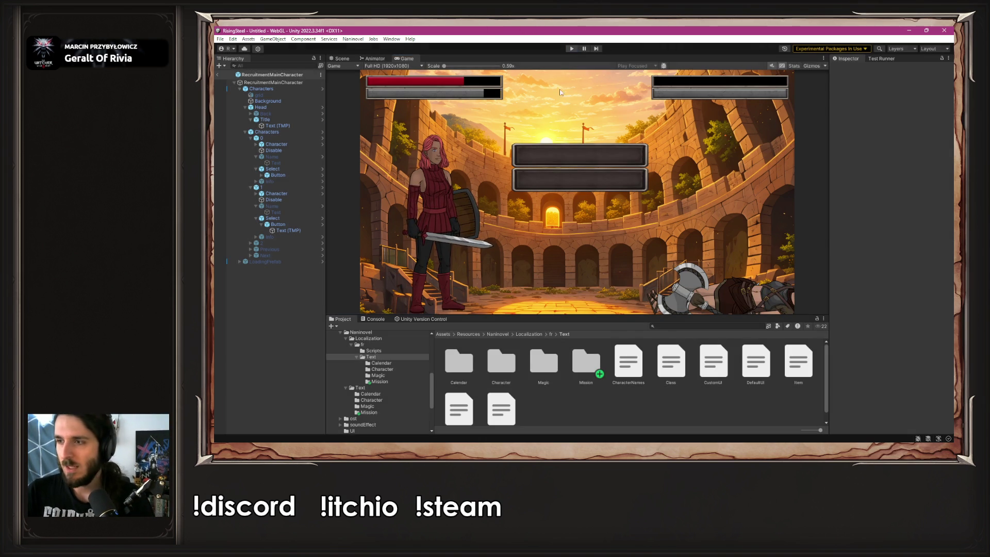
left_click(349, 40)
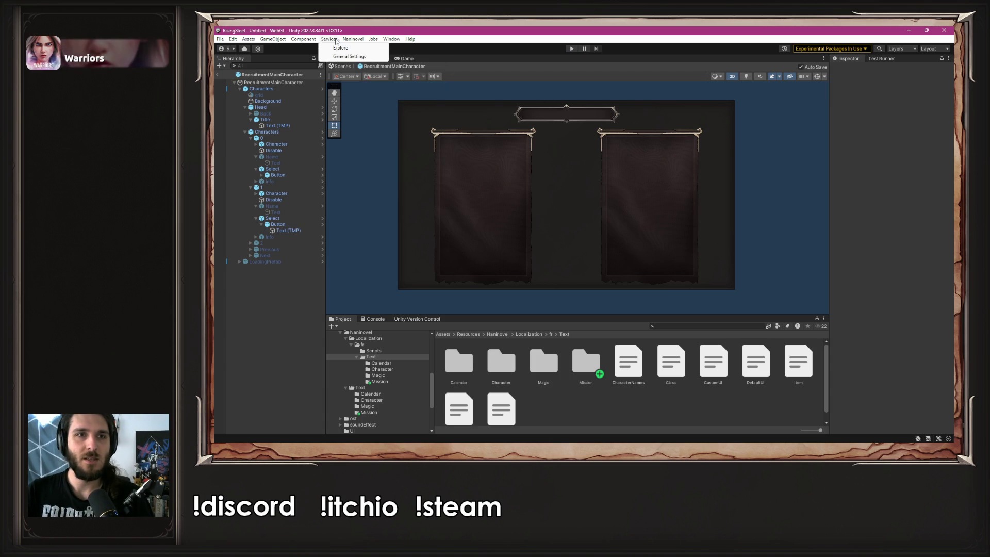
- Change Naninovel's Start Game Script from StartFightMission to StartFightModule, close Project Settings, and run the game
mouse_move(392, 85)
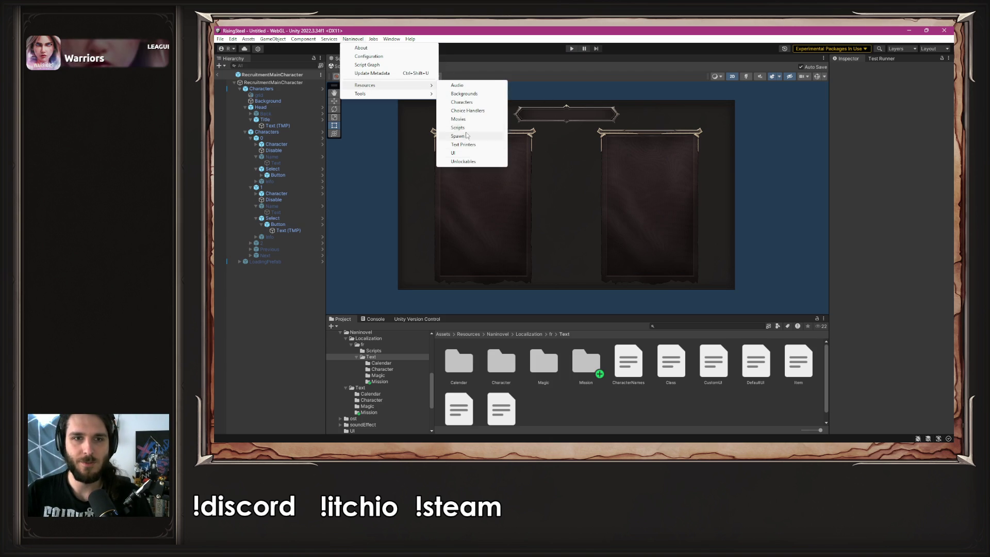
left_click(466, 131)
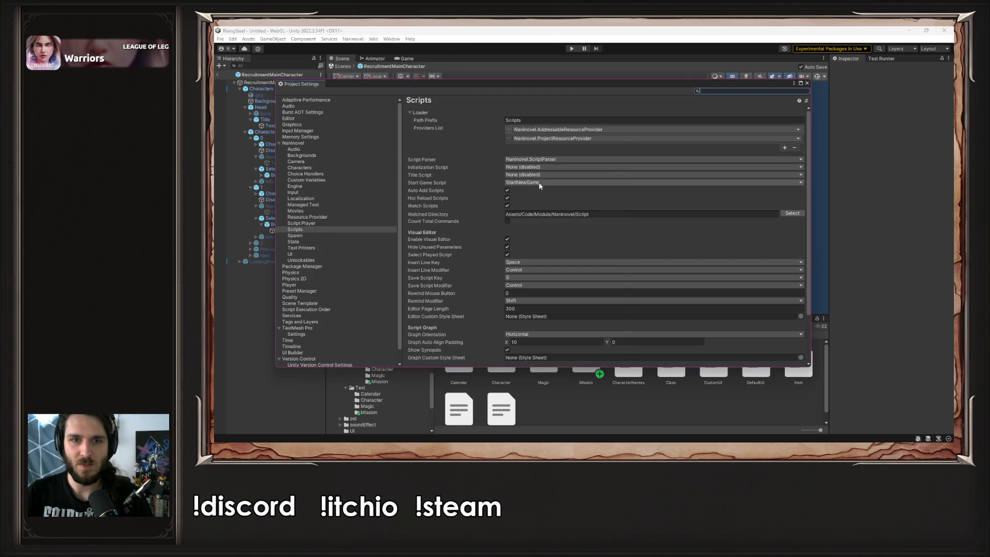
left_click(541, 182)
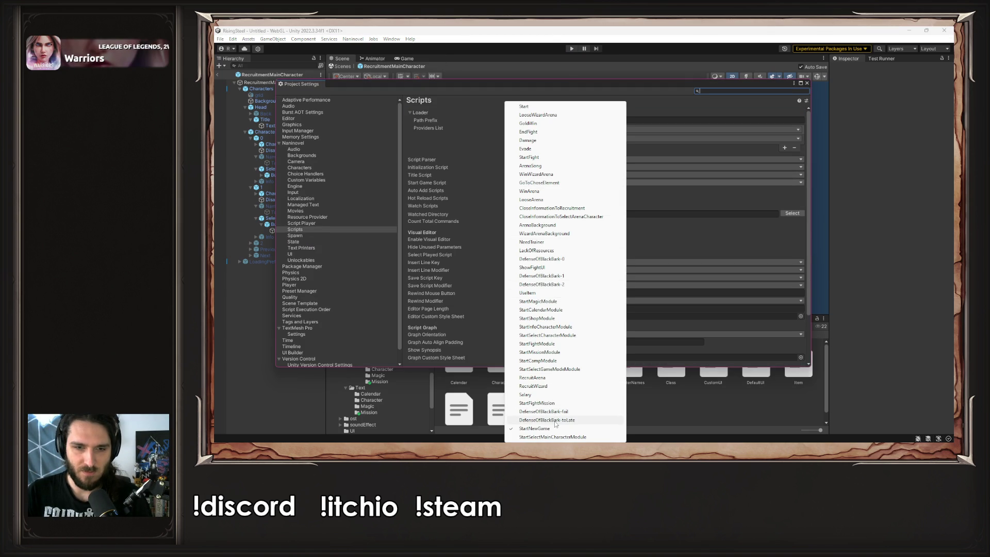
left_click(552, 403)
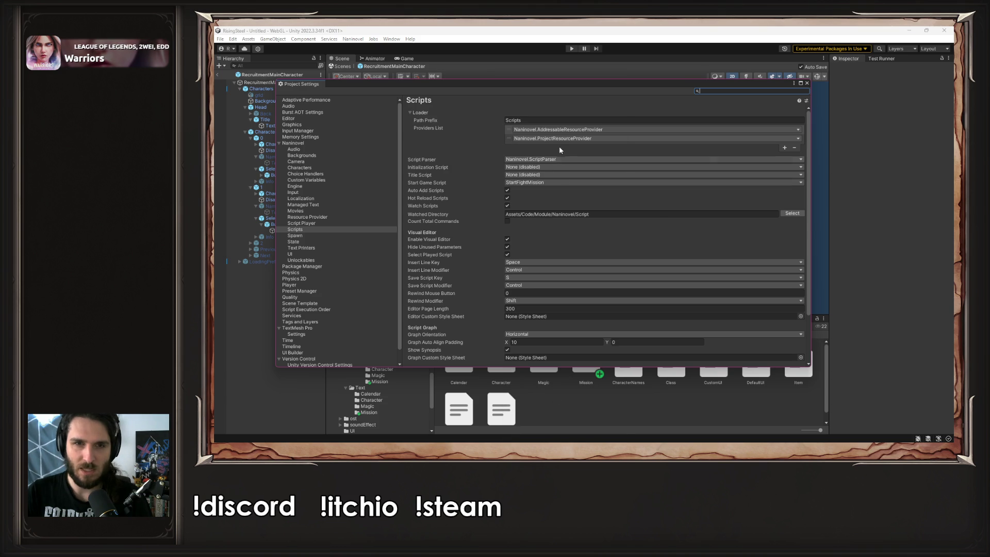
left_click(548, 183)
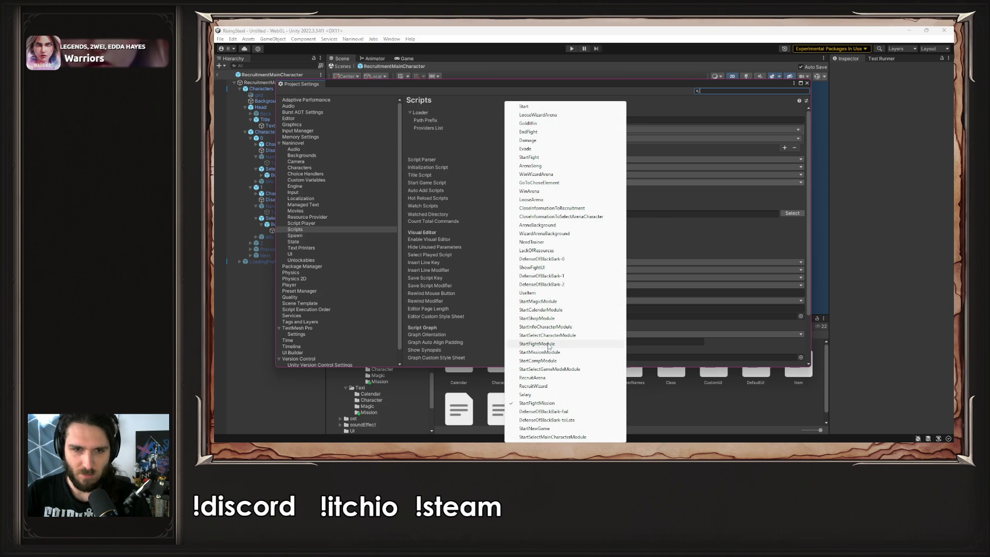
left_click(556, 344)
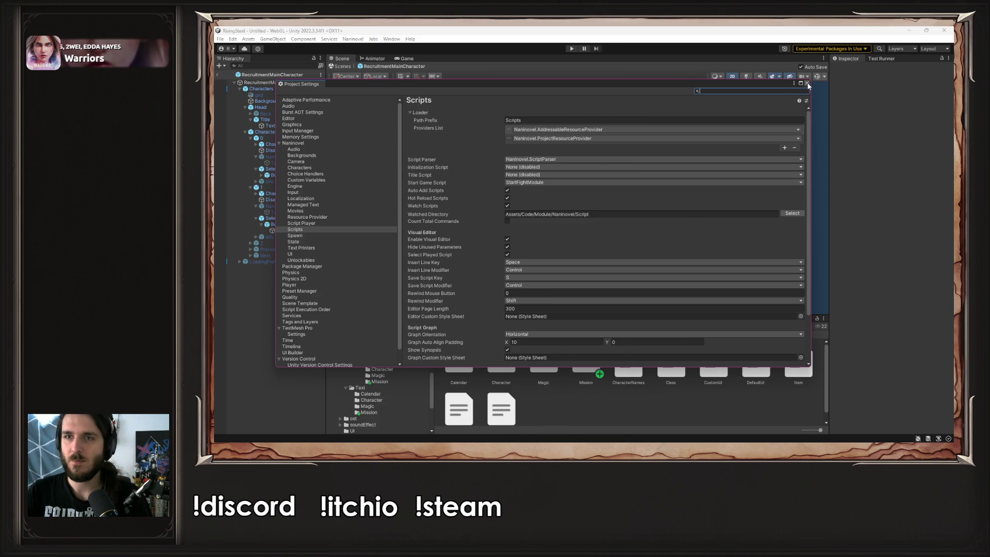
left_click(807, 83)
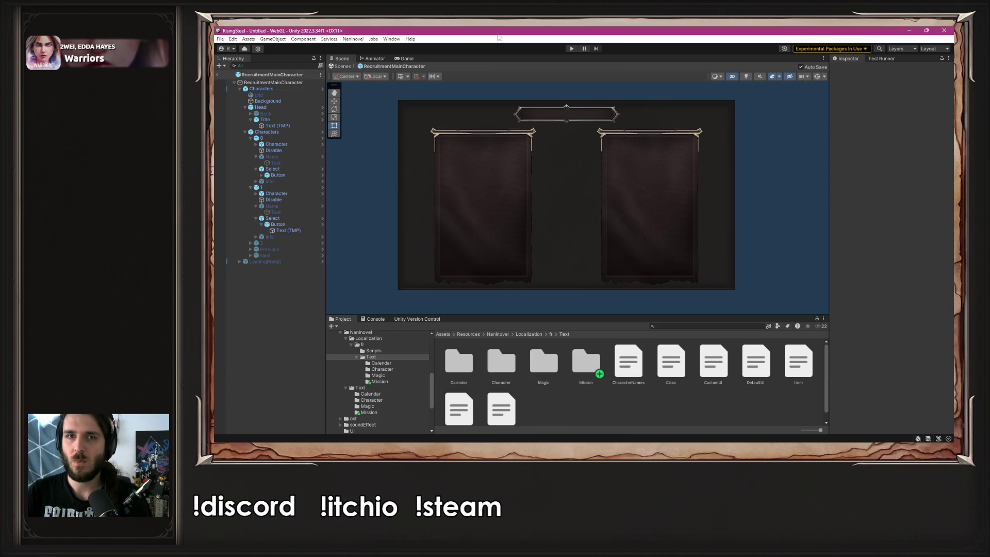
left_click(571, 49)
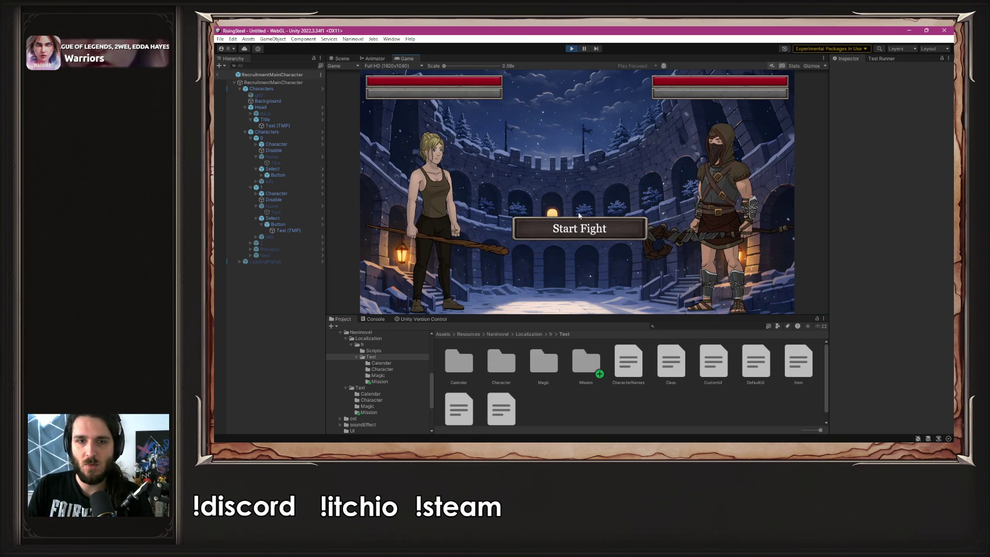
- Start the fight, pick and validate the Air element, then stop the test
left_click(581, 233)
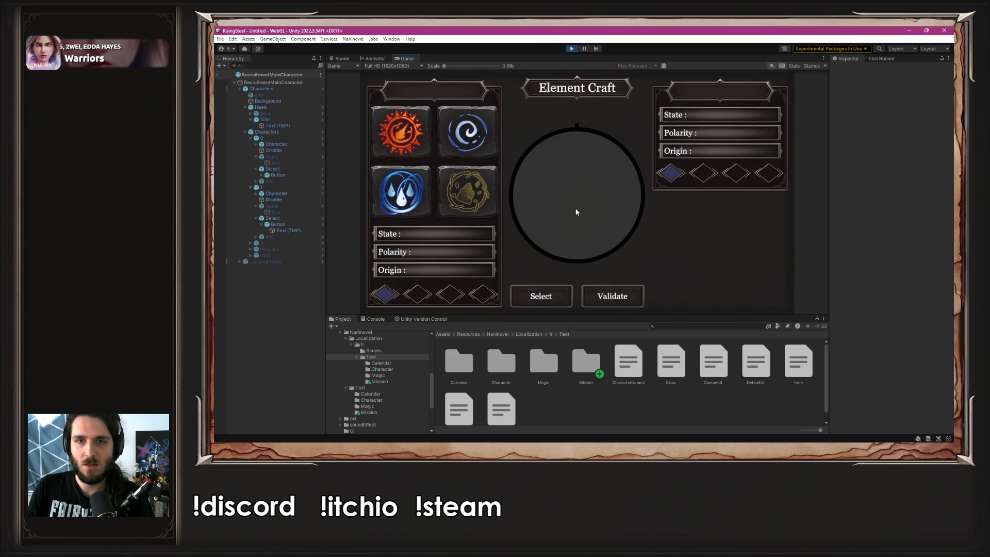
left_click(490, 138)
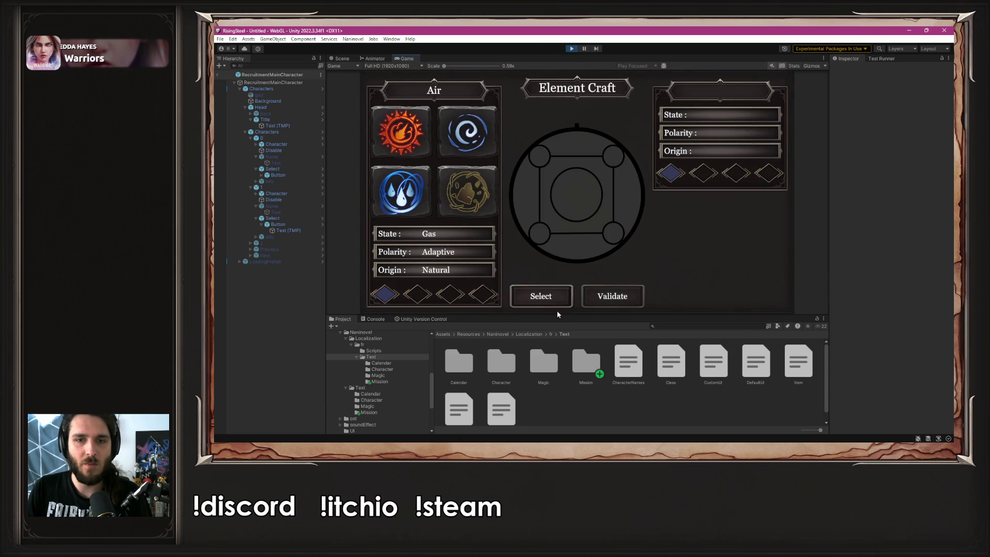
left_click(627, 296)
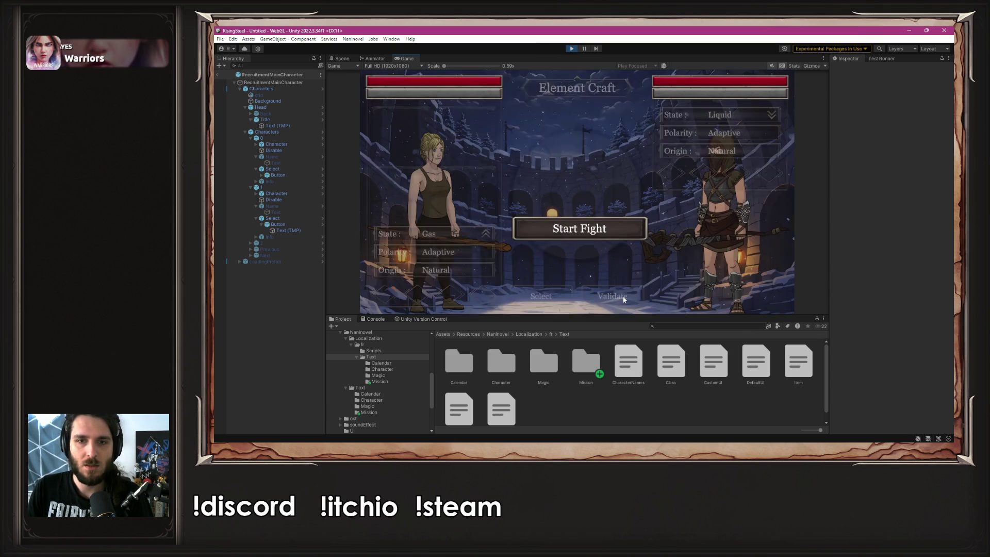
left_click(572, 49)
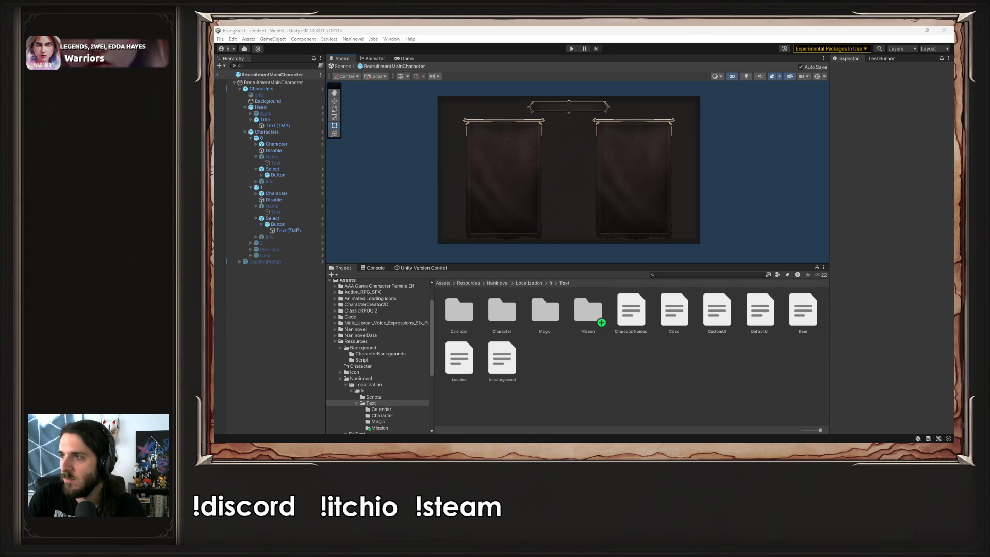
key("alt+Tab")
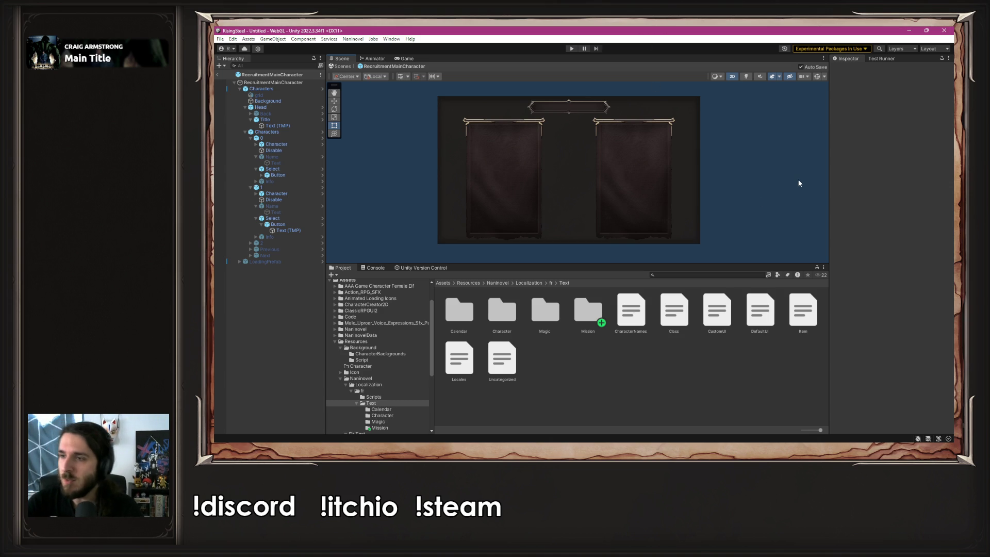
- Collapse the Resources, UI and Scenes folders in the Project window
scroll(376, 368, "up", 3)
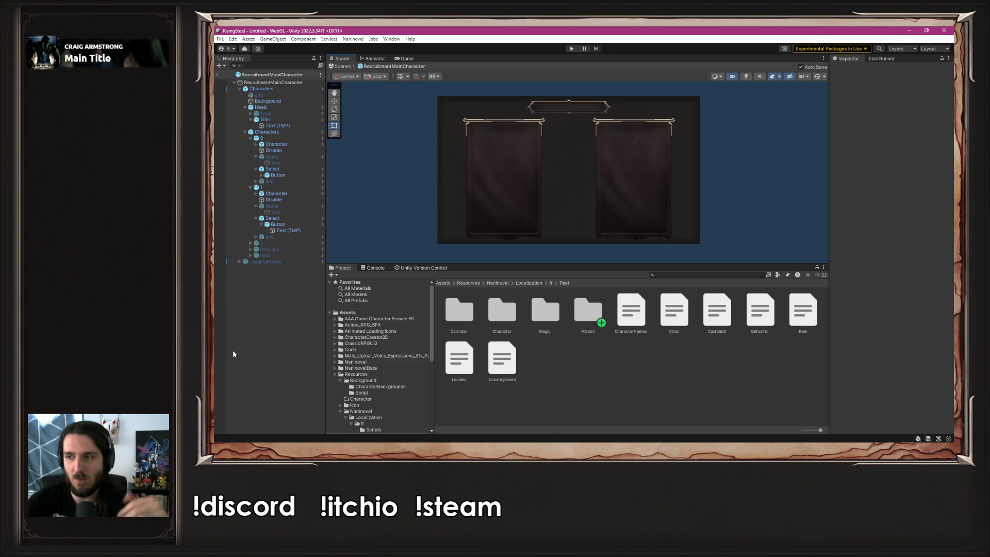
scroll(432, 364, "down", 2)
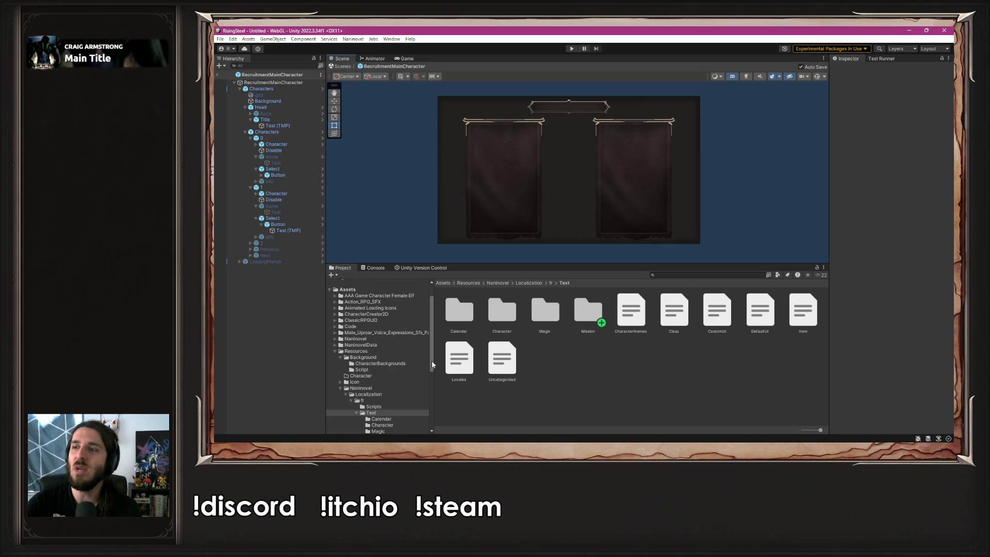
scroll(383, 358, "down", 3)
scroll(383, 357, "up", 5)
left_click(337, 375)
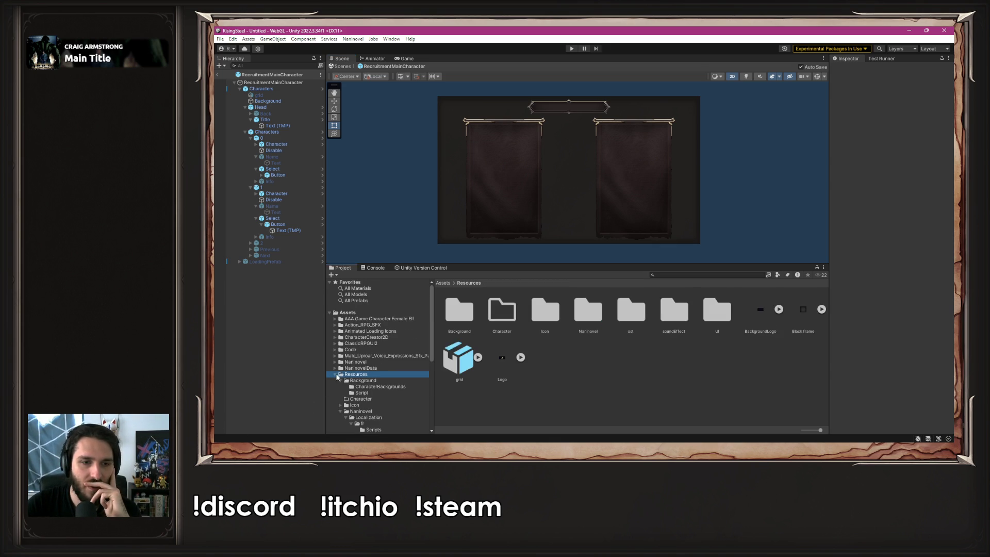
left_click(336, 375)
left_click(340, 399)
left_click(335, 386)
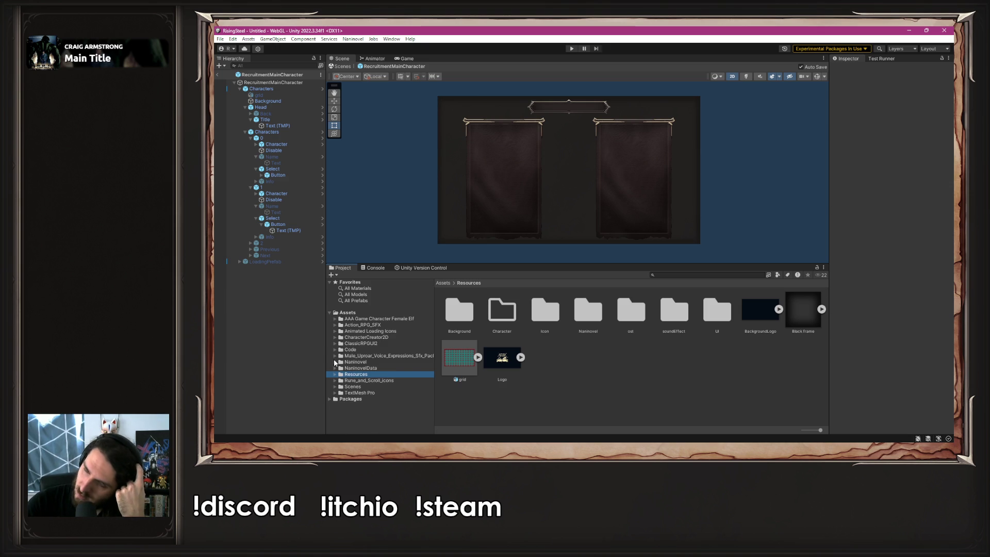
- Expand Code and select the SelectCharacter UI Scene 05-pages folder
left_click(341, 349)
left_click(336, 349)
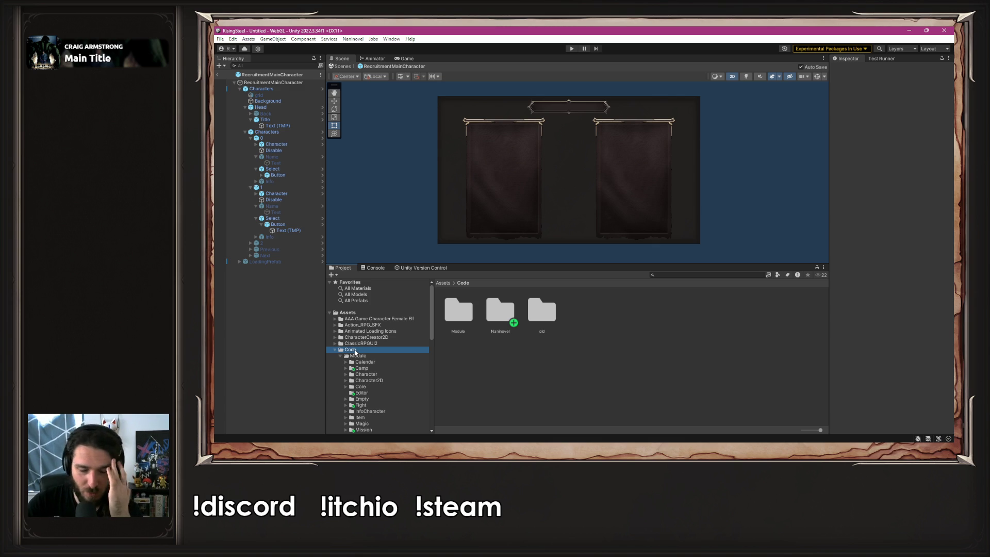
scroll(355, 352, "down", 3)
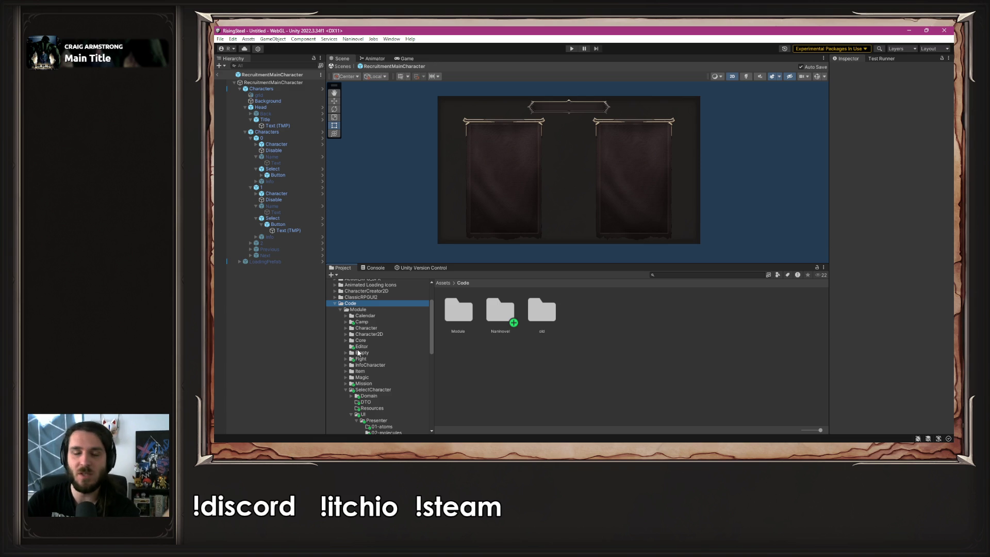
scroll(357, 353, "down", 7)
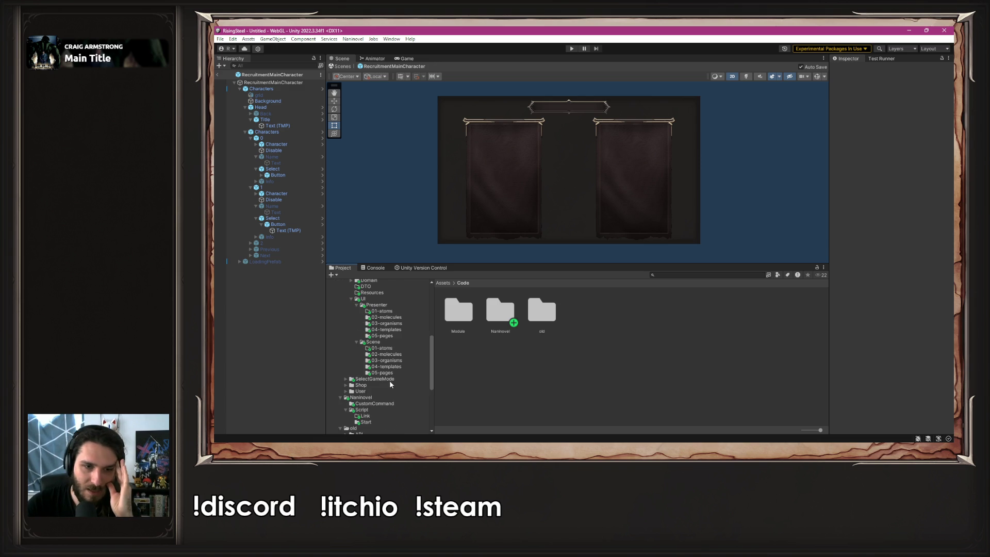
left_click(382, 373)
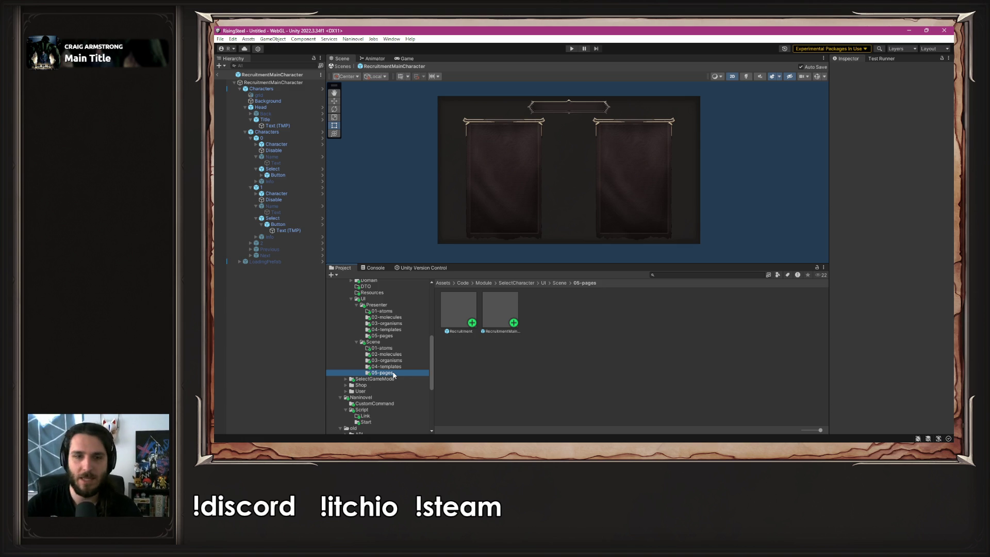
scroll(393, 374, "up", 4)
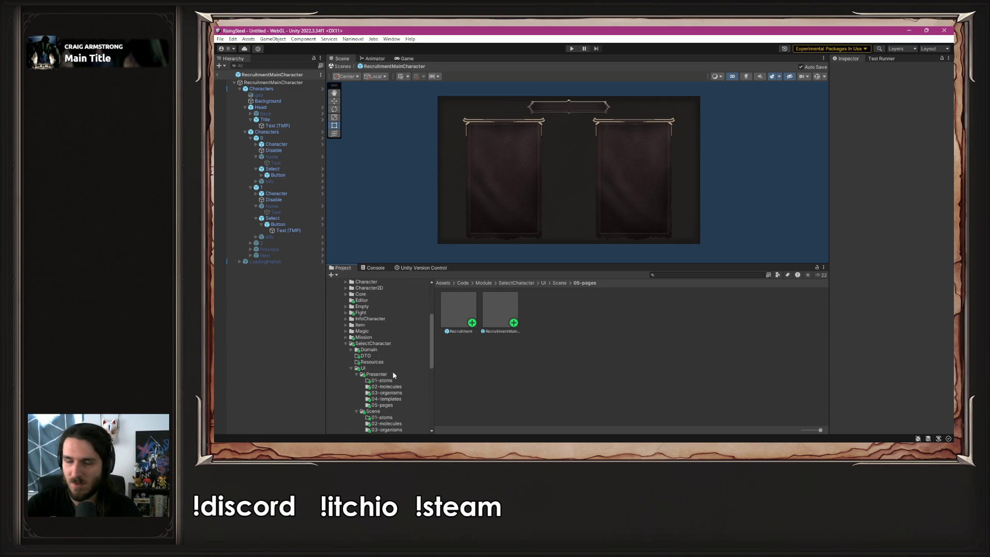
- Swap SelectCharacter for the Fight module, open its 05-pages folder and the ArenaFight prefab
scroll(393, 375, "up", 3)
scroll(393, 375, "down", 5)
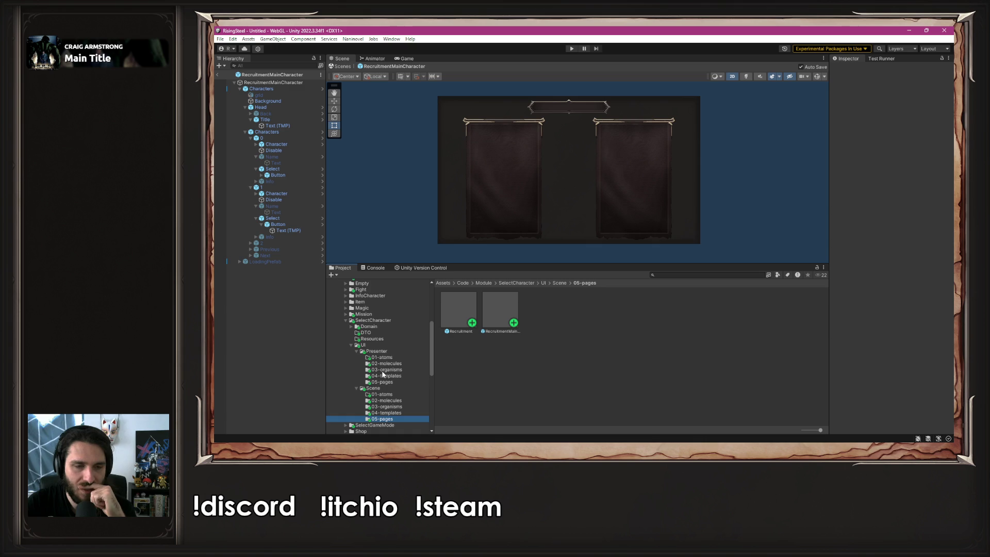
left_click(345, 320)
scroll(344, 320, "up", 3)
left_click(346, 336)
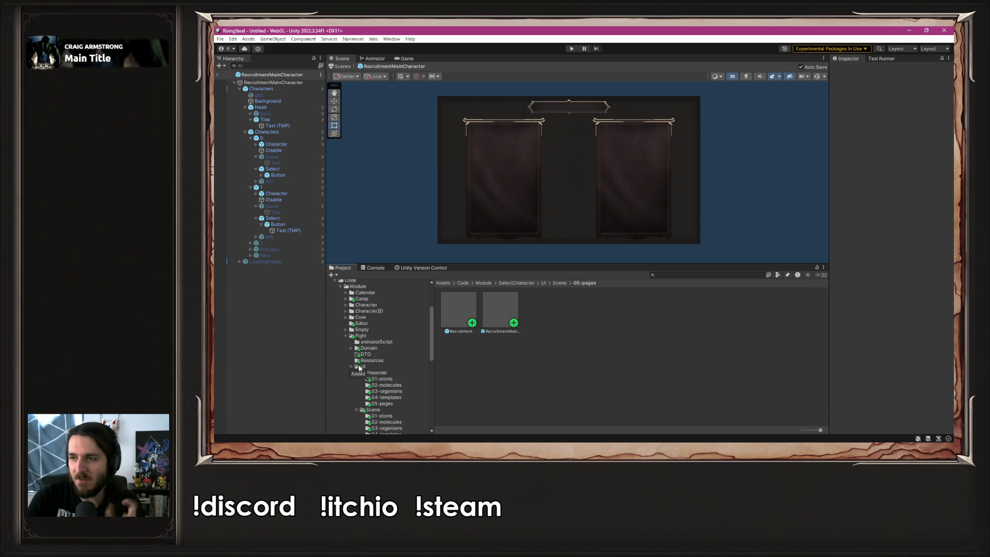
scroll(359, 367, "down", 5)
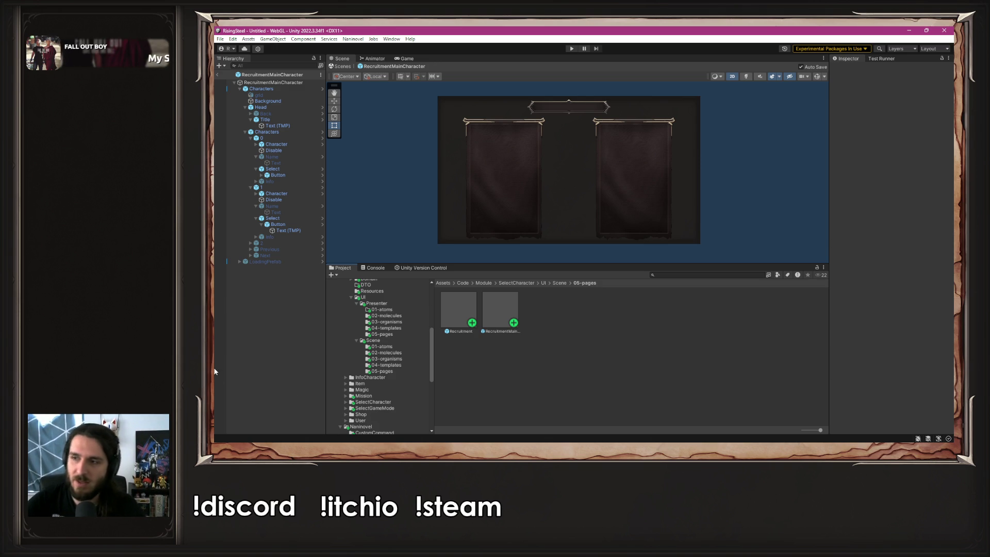
left_click(394, 372)
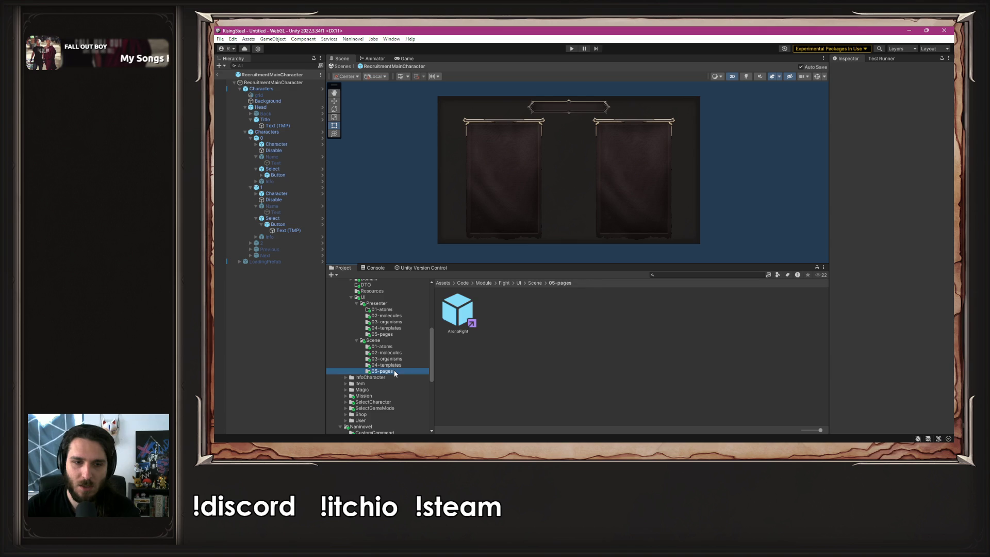
double_click(446, 318)
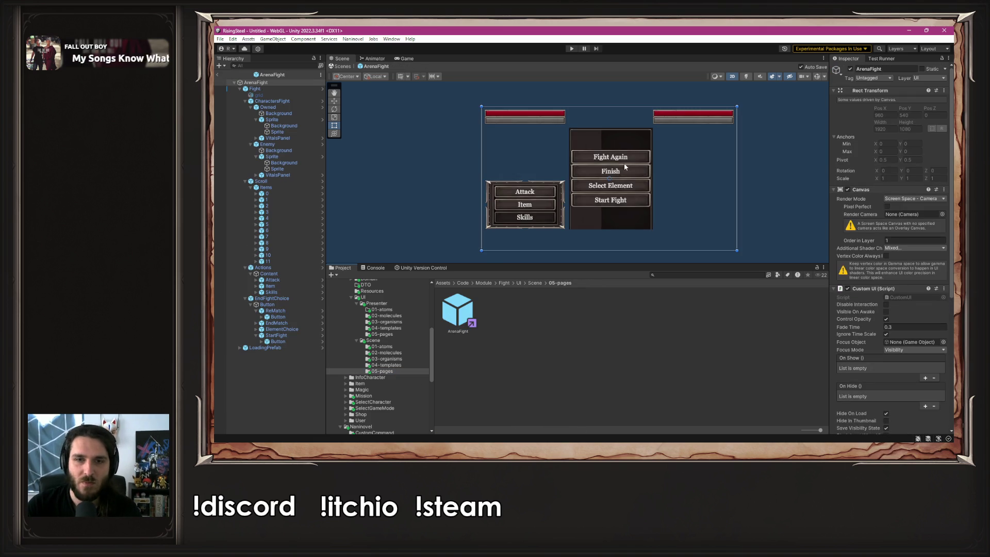
- Reopen the ArenaFight prefab from 05-pages and frame its whole fight UI in the Scene view
scroll(625, 166, "up", 3)
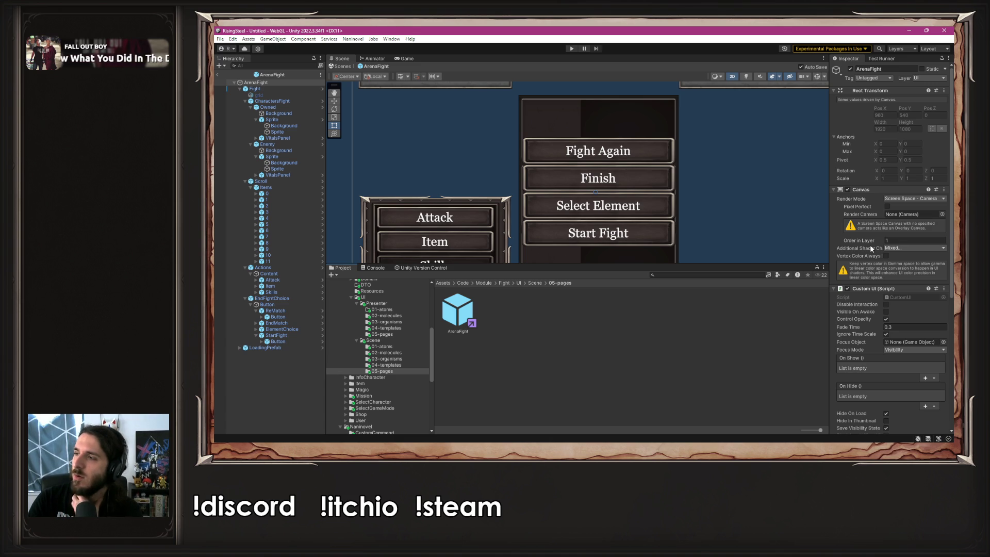
left_click(364, 370)
left_click(576, 340)
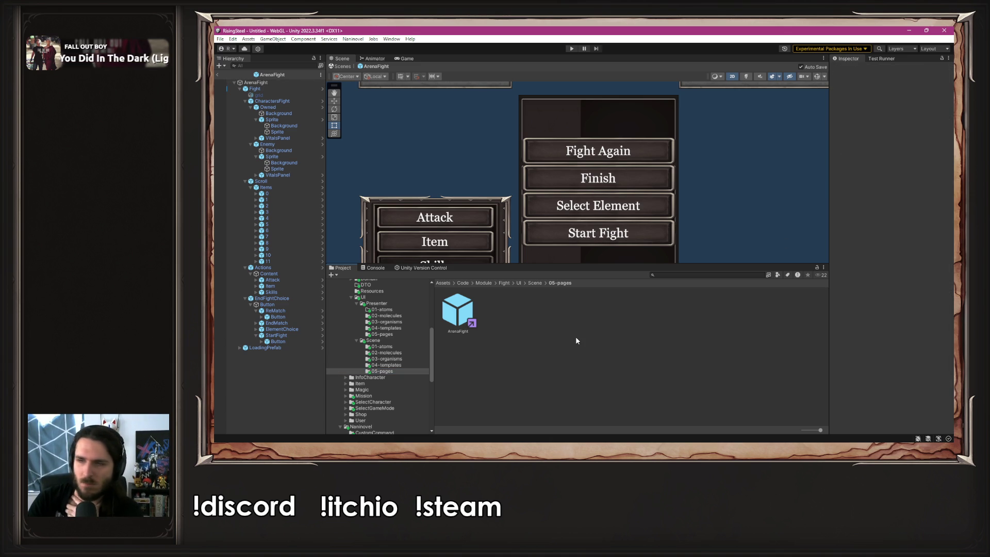
double_click(458, 312)
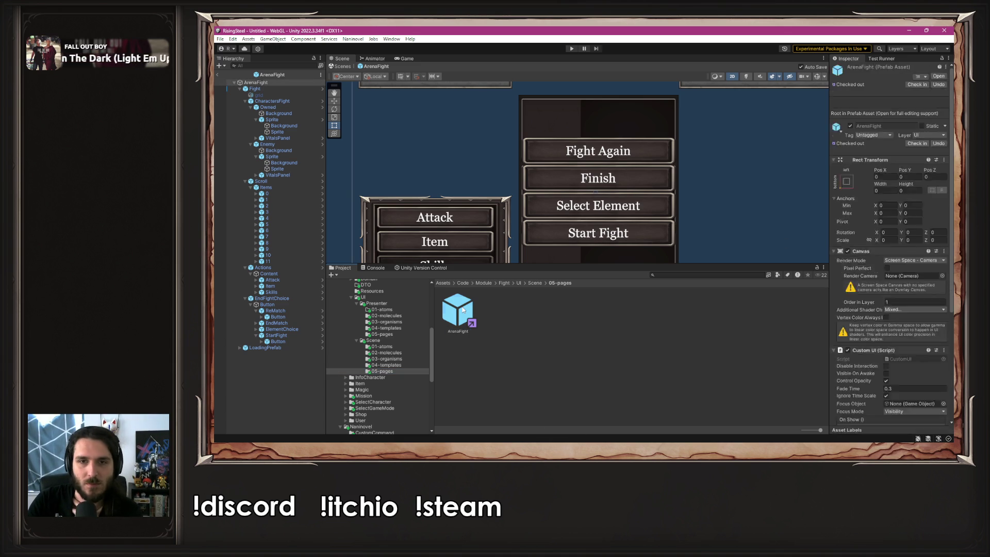
scroll(561, 173, "down", 3)
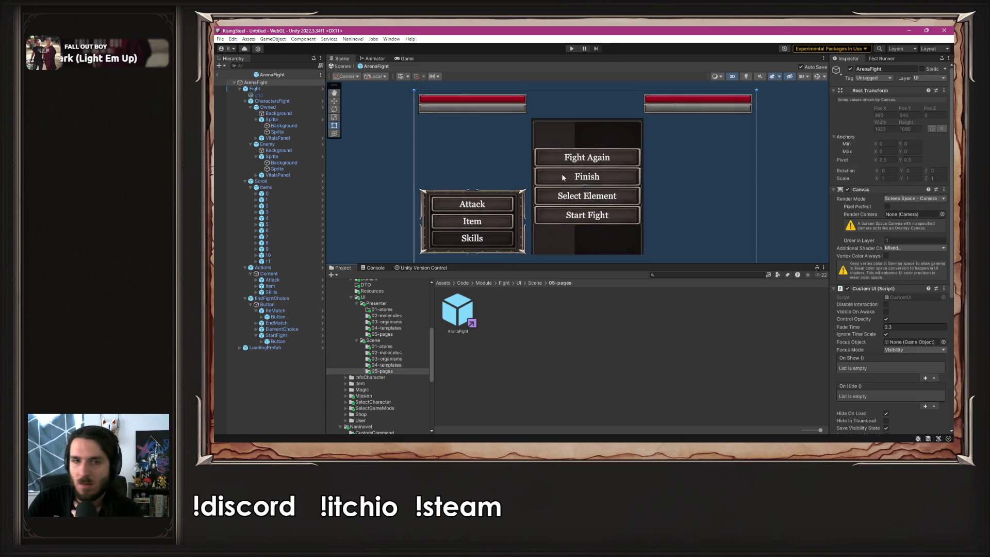
mouse_move(463, 184)
left_mouse_down()
mouse_move(506, 120)
mouse_move(499, 146)
left_mouse_up()
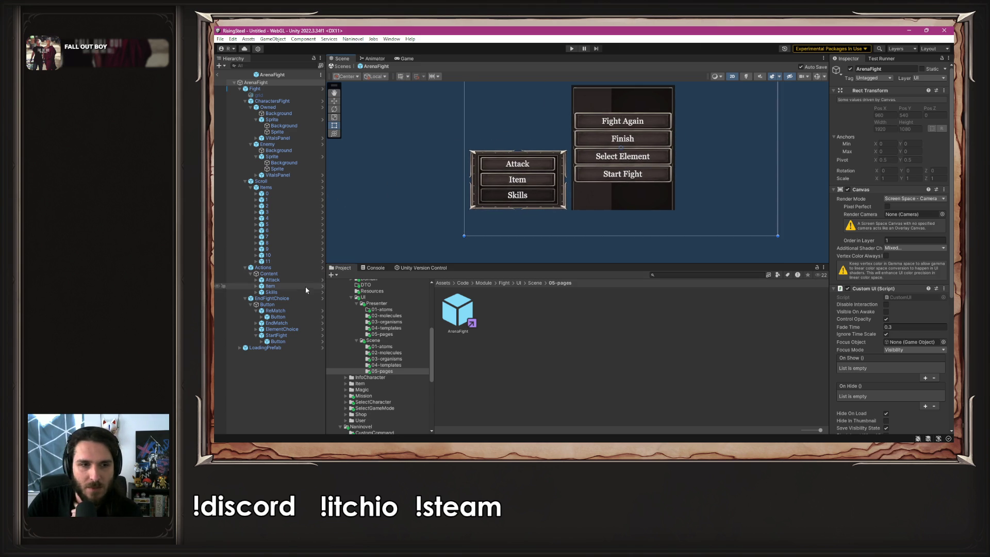
- Toggle the ReMatch Fight Again button and its child Button off and on to test visibility
left_click(271, 310)
left_click(255, 311)
left_click(256, 329)
key("F2")
left_click(850, 69)
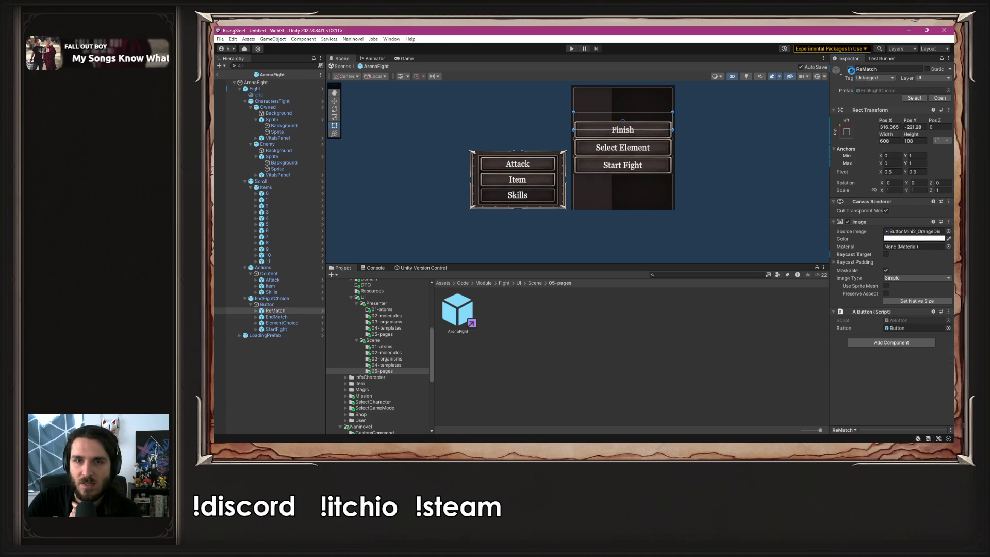
left_click(850, 69)
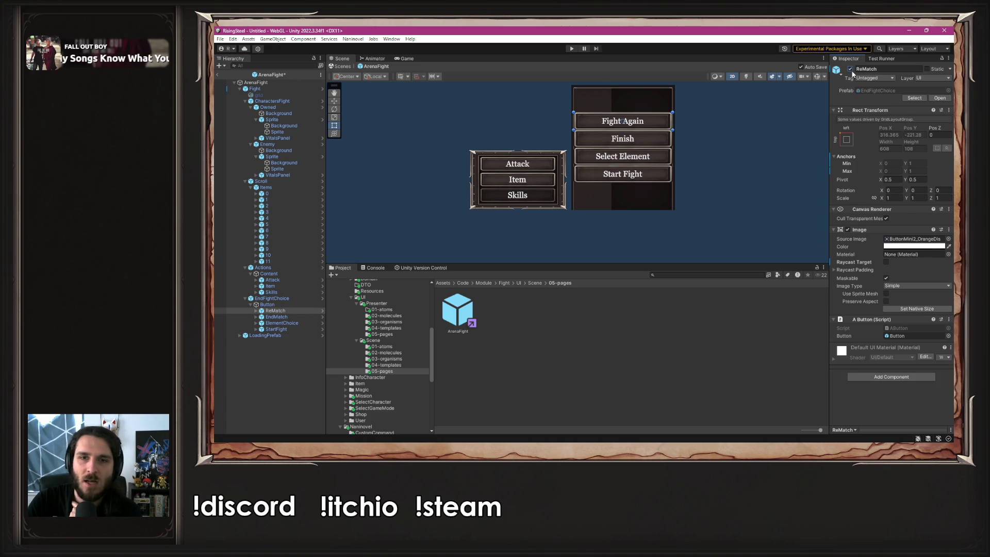
left_click(256, 310)
left_click(276, 316)
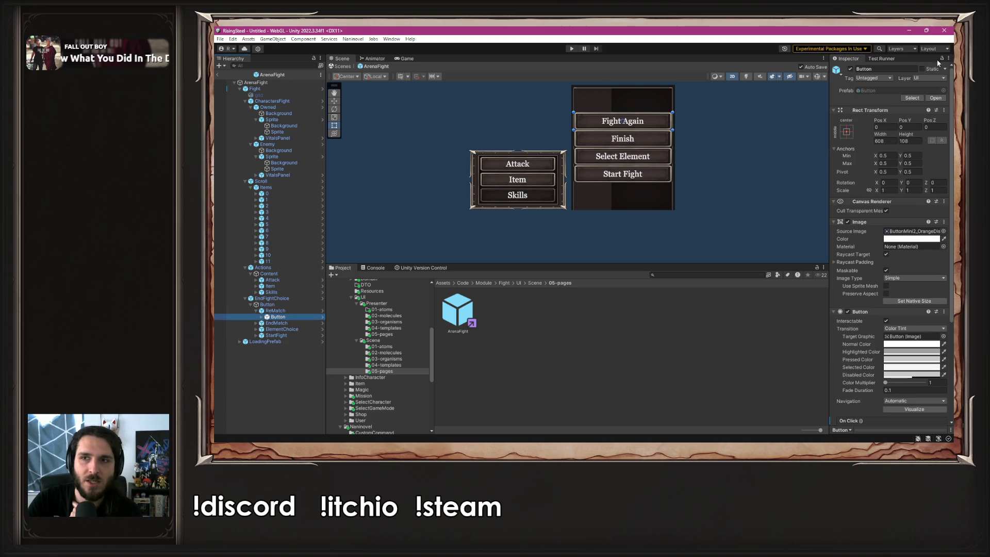
left_click(850, 68)
left_click(850, 69)
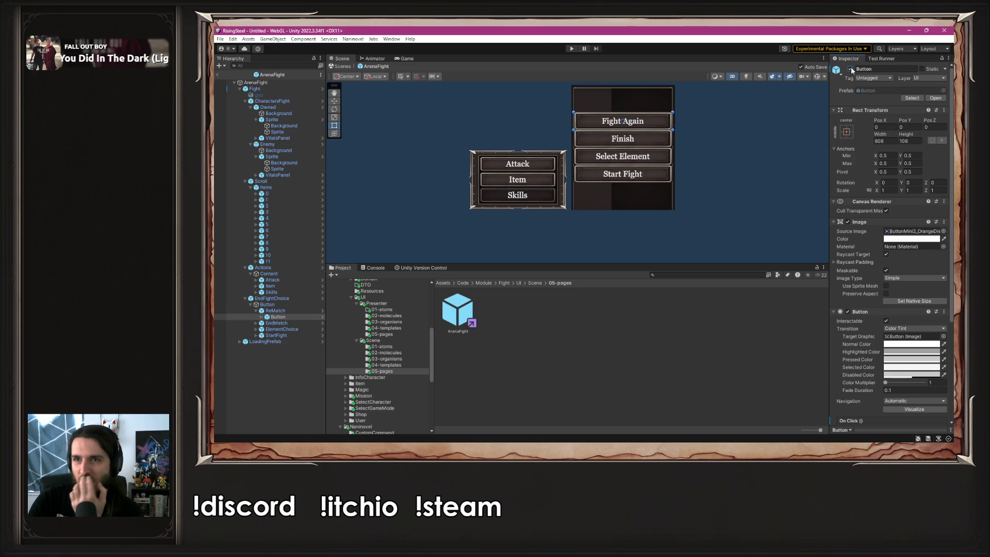
- Check EndFightChoice's grid layout, then collapse CharactersFight, Scroll, Actions and EndFightChoice under Fight
left_click(280, 90)
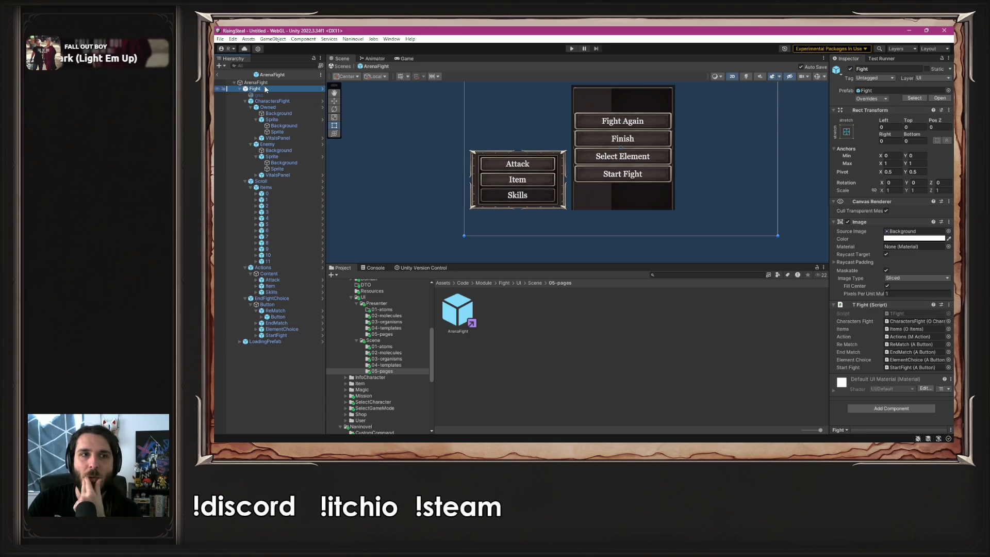
left_click(272, 298)
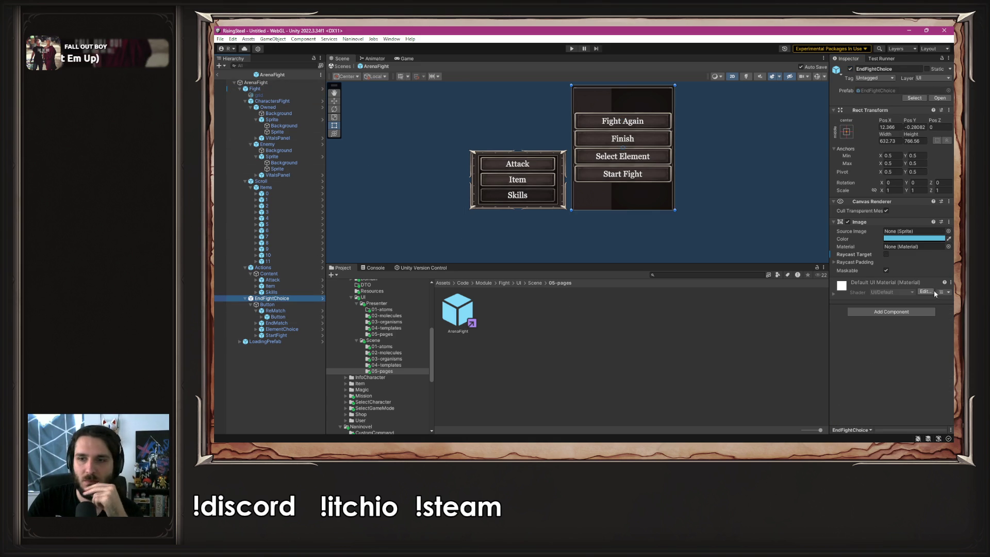
left_click(274, 304)
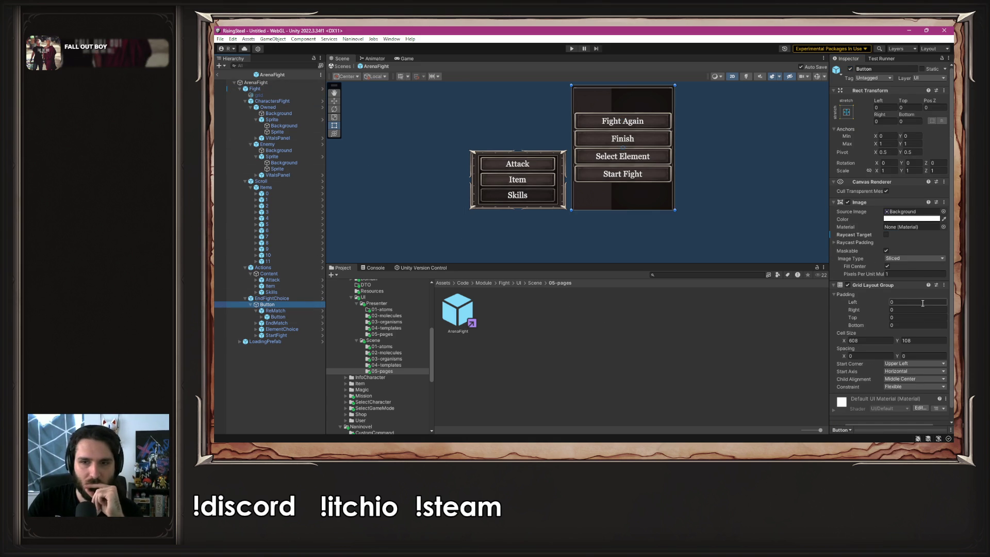
scroll(922, 304, "down", 1)
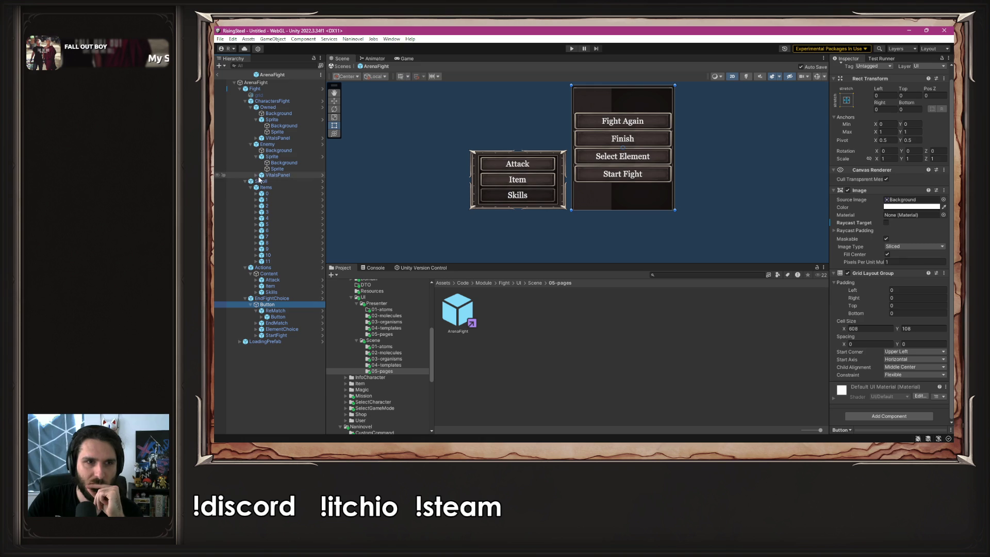
left_click(253, 102)
left_click(246, 102)
left_click(245, 107)
left_click(245, 113)
left_click(244, 119)
left_click(244, 120)
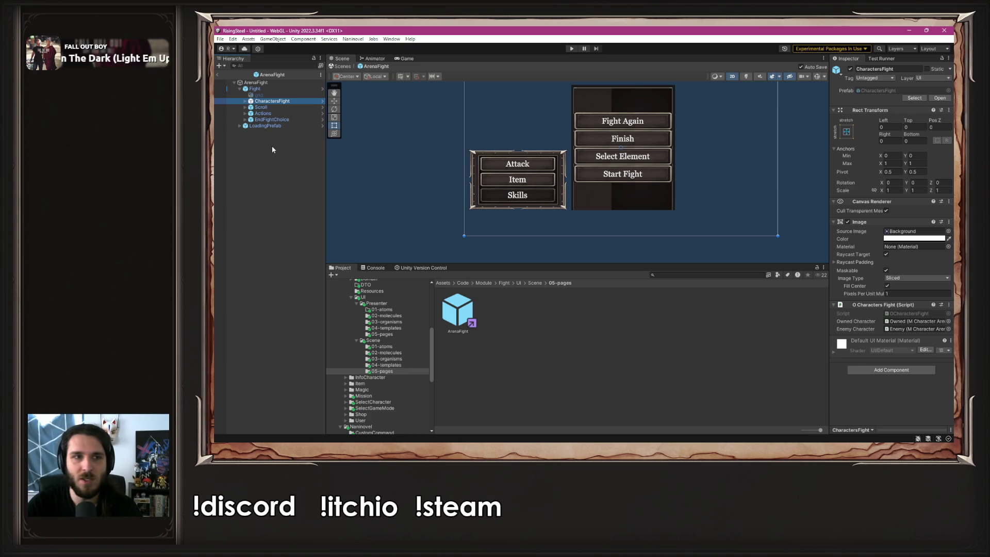
- Trace Fight's Re Match reference through ReMatch's Button field to the AButton script
left_click(255, 89)
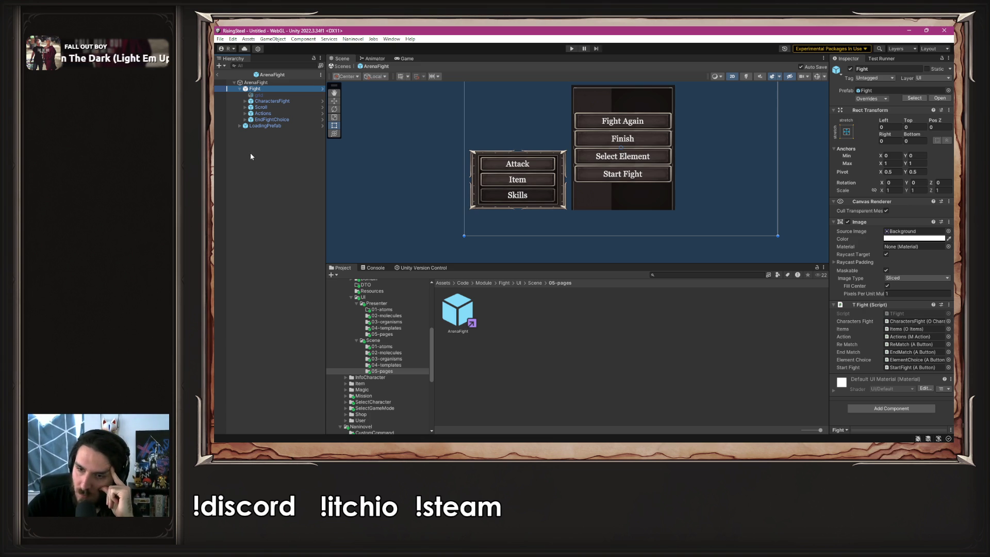
left_click(916, 344)
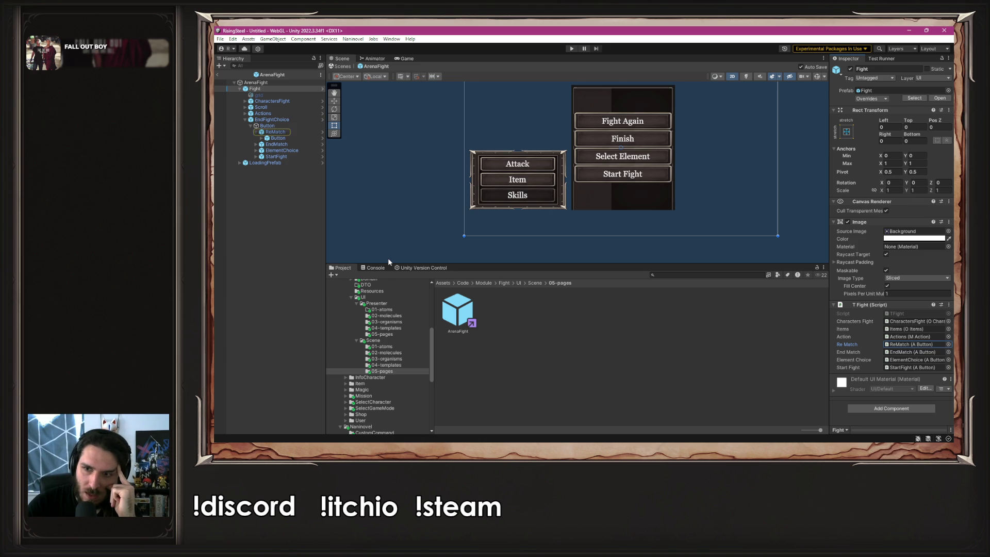
left_click(280, 133)
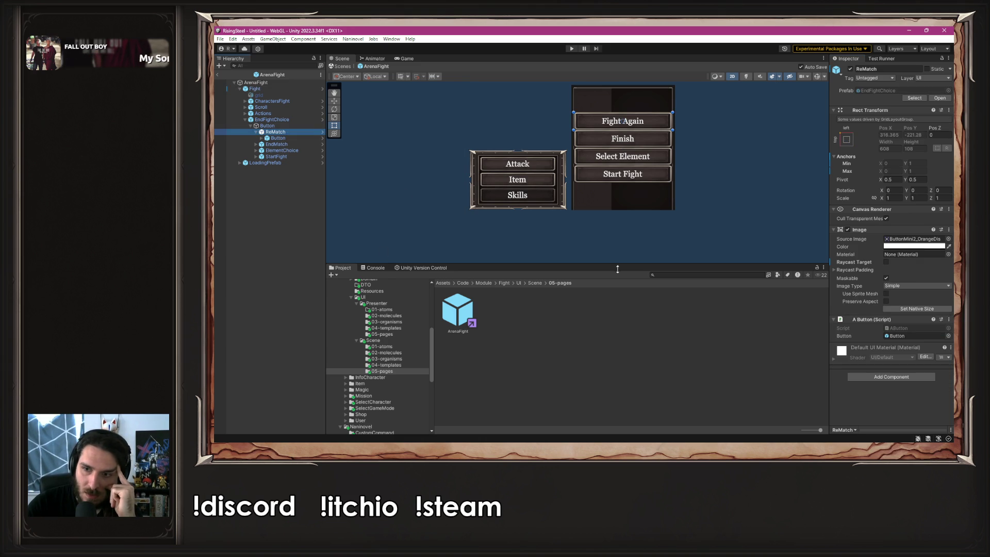
left_click(304, 136)
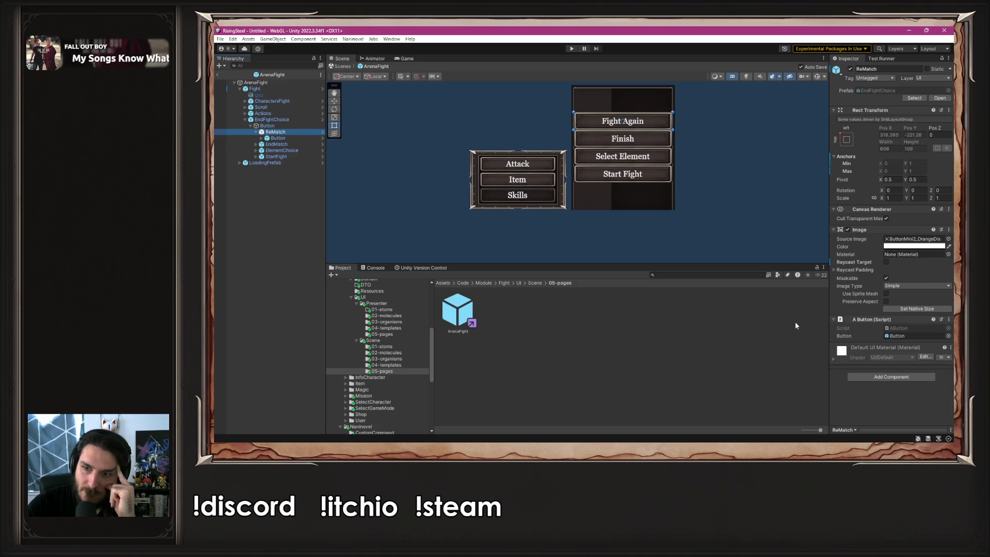
left_click(910, 334)
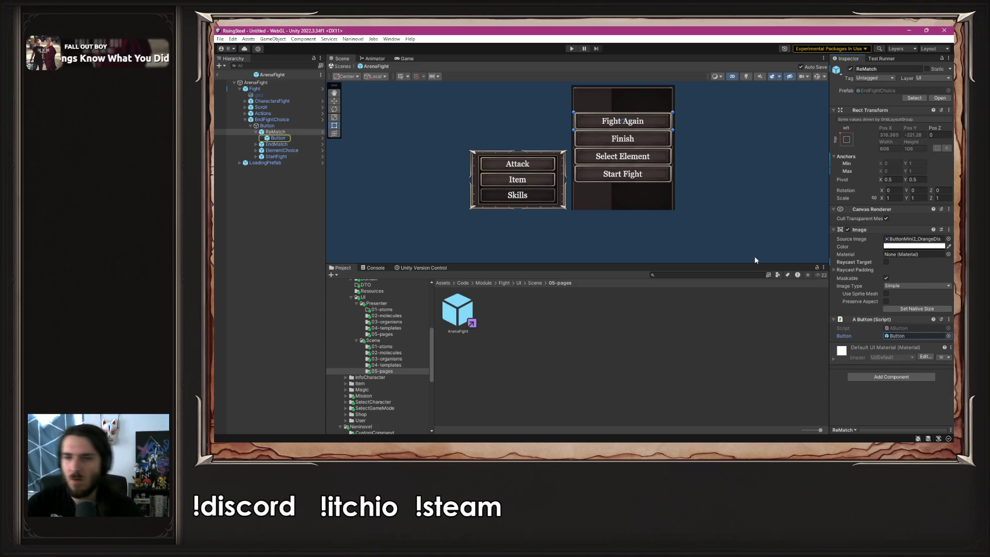
left_click(910, 328)
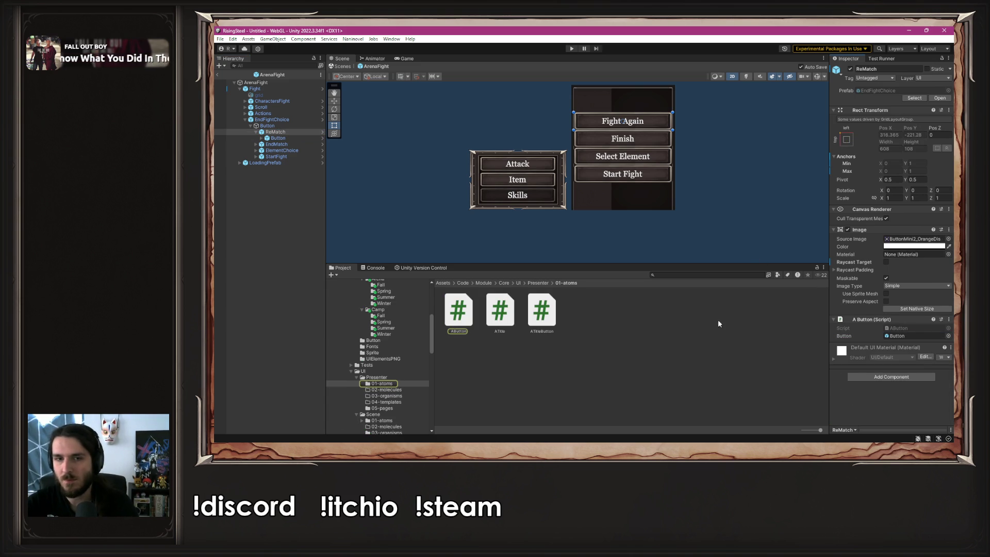
left_click(458, 317)
- Open AButton.cs in VS Code, highlight uses of the button field, and return to Unity
double_click(456, 317)
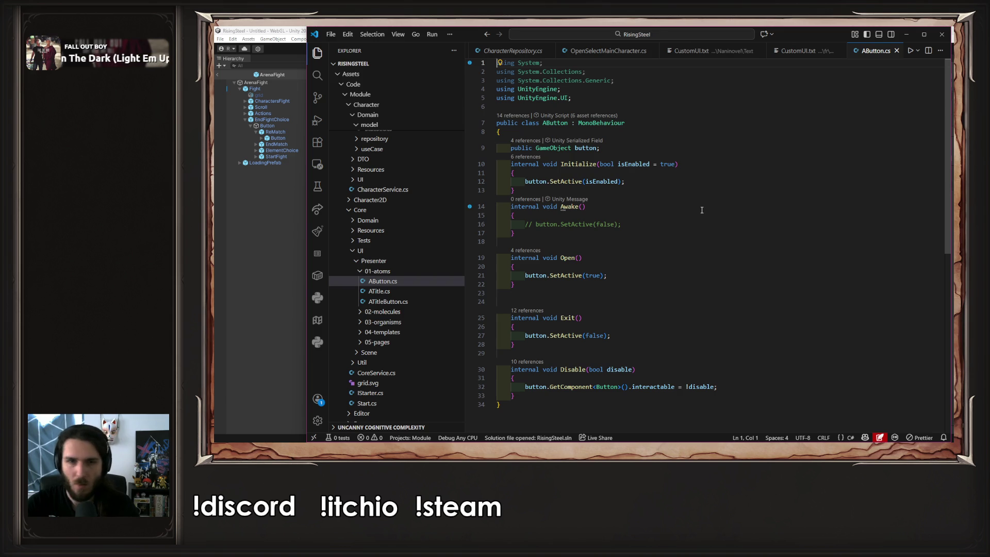
double_click(586, 148)
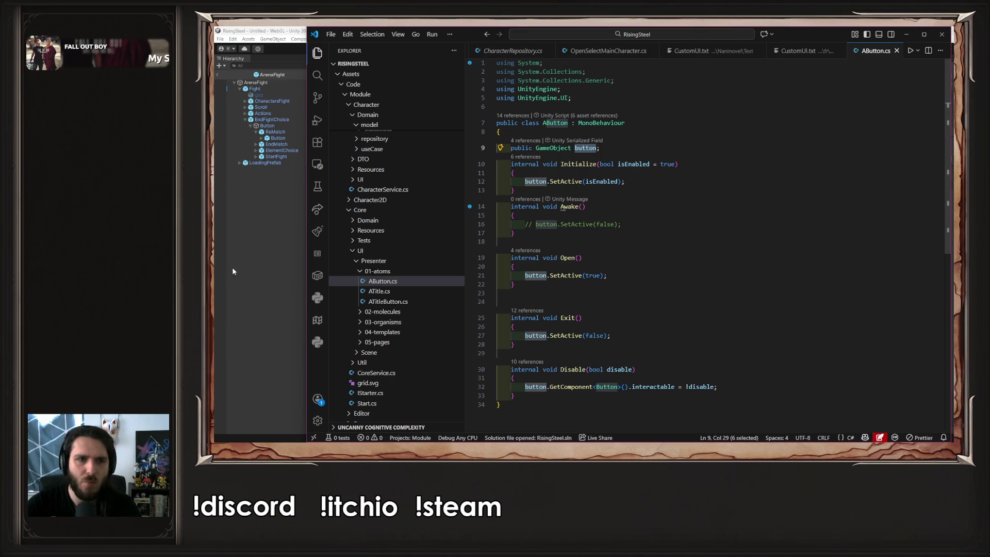
left_click(245, 257)
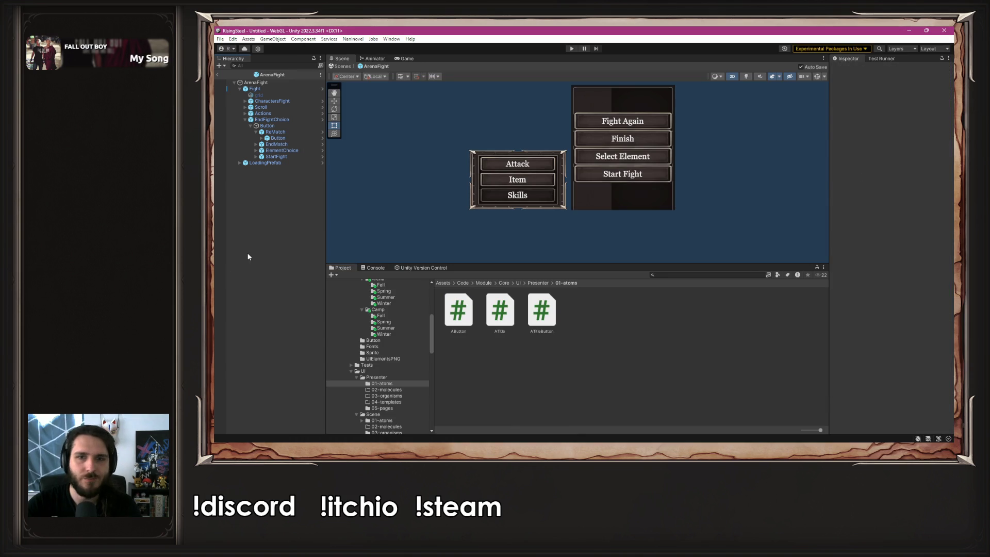
- Drag ReMatch, EndMatch, ElementChoice and StartFight each into their own A Button field
left_click(307, 133)
left_click(310, 138)
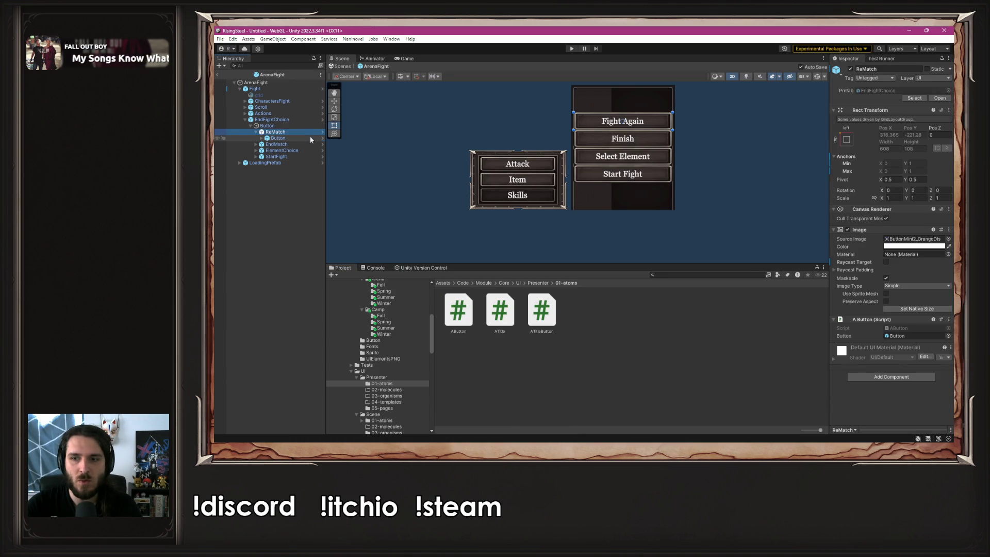
scroll(854, 207, "down", 5)
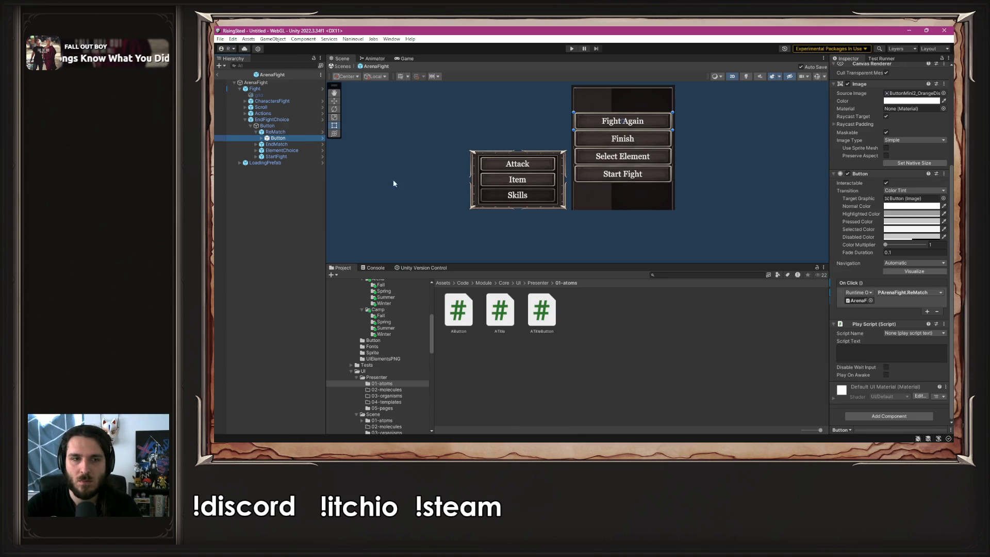
left_click(281, 132)
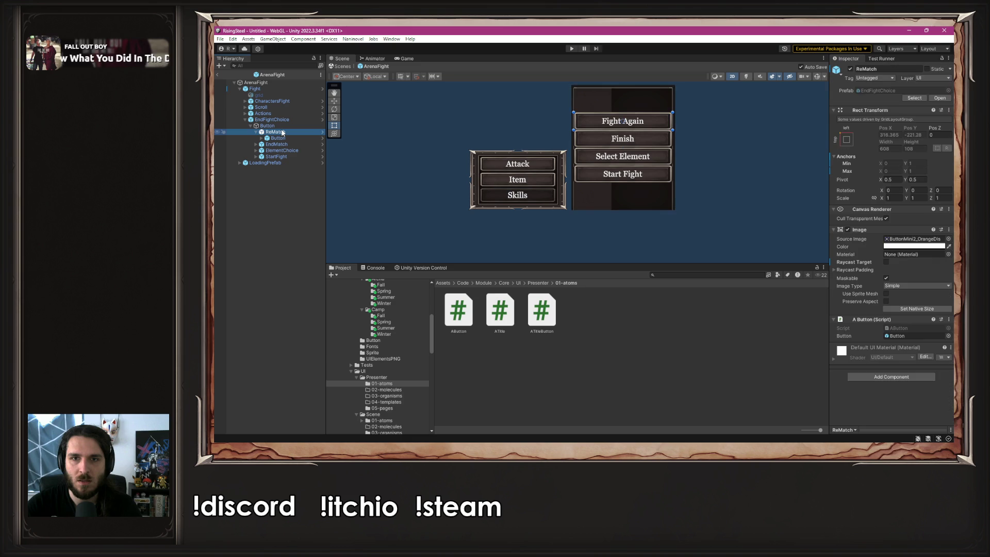
mouse_move(281, 132)
left_mouse_down()
mouse_move(592, 190)
mouse_move(899, 336)
left_mouse_up()
left_click(285, 145)
mouse_move(285, 149)
left_mouse_down()
mouse_move(567, 170)
mouse_move(900, 336)
left_mouse_up()
left_click(287, 150)
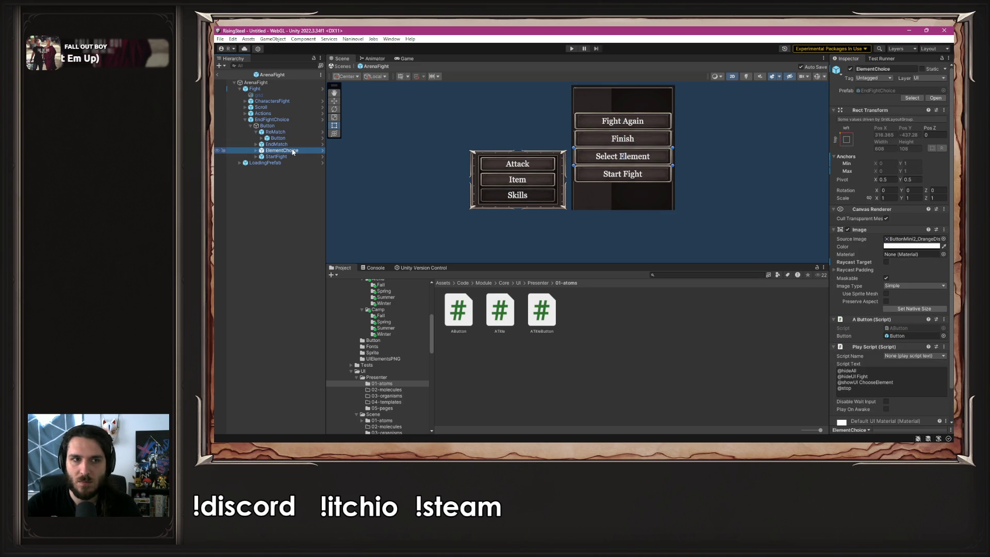
left_click_drag(794, 312, 907, 341)
left_click(287, 157)
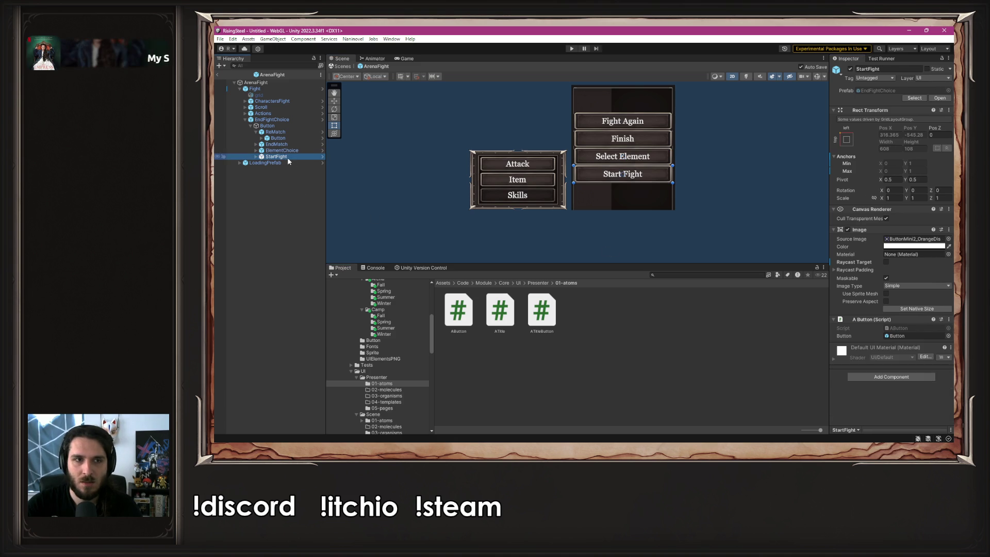
left_click_drag(277, 156, 900, 338)
left_click(760, 373)
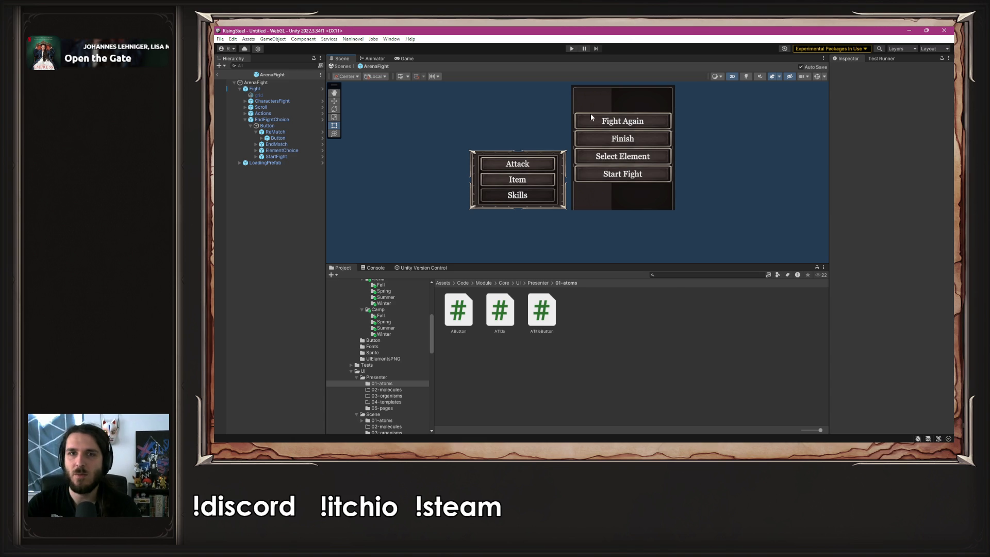
- Enter Play mode, craft with Earth and Water, and start the test fight
left_click(572, 48)
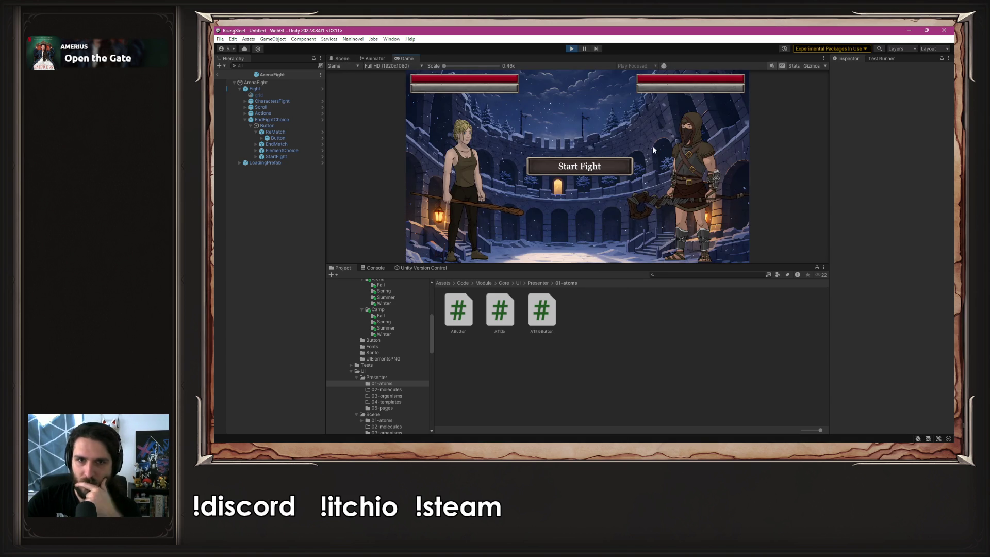
left_click(606, 163)
left_click(490, 166)
left_click(438, 167)
left_click(617, 253)
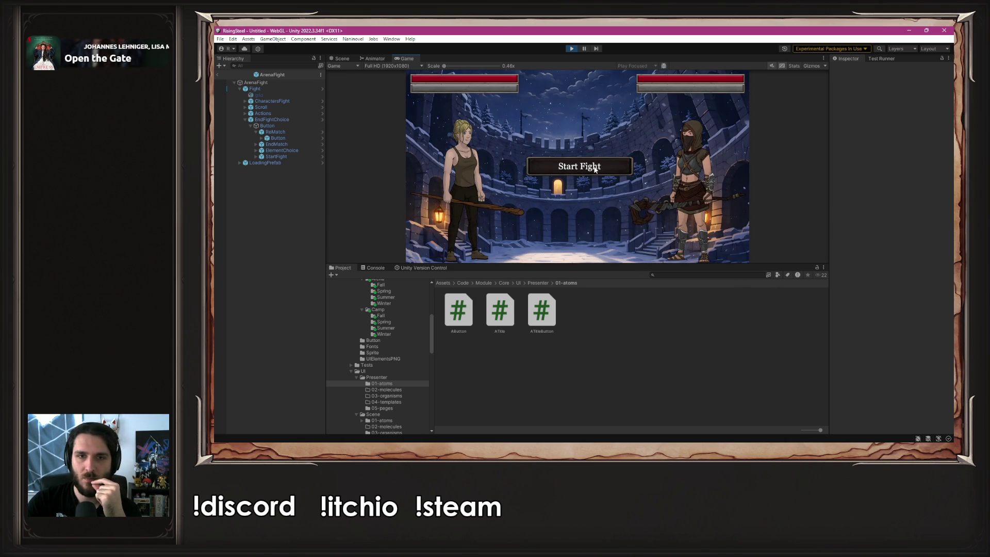
left_click(595, 168)
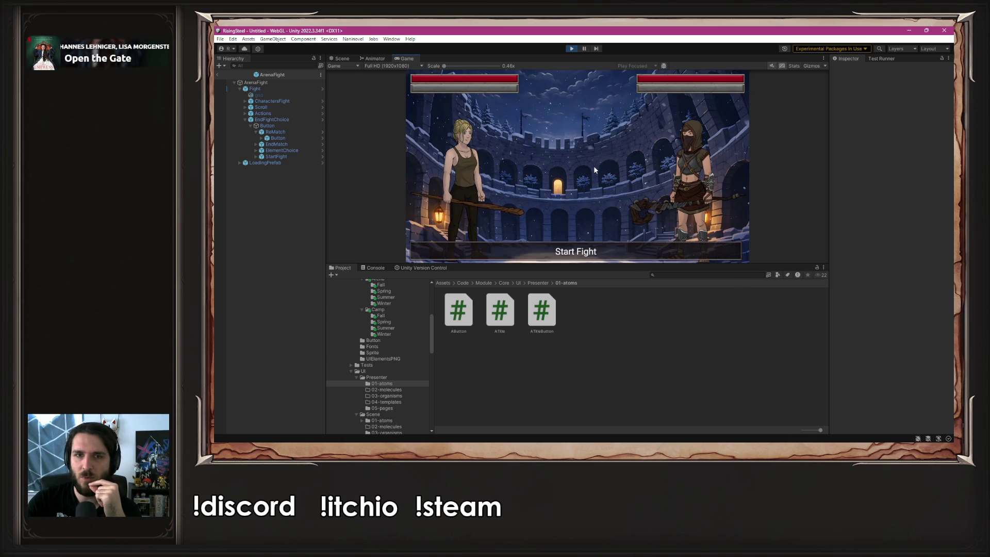
- Attack the enemy until its health bar is empty, then stop Play mode
left_click(463, 179)
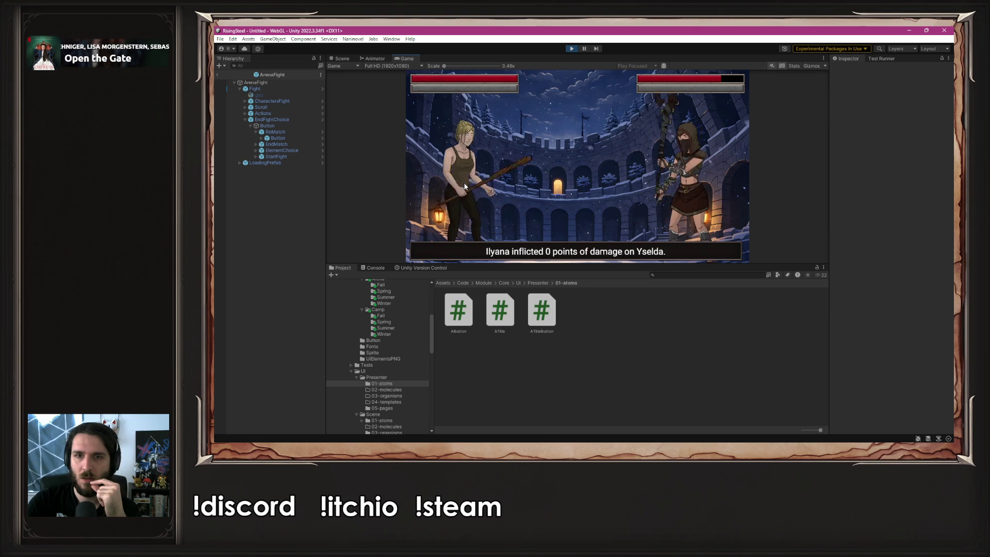
left_click(466, 187)
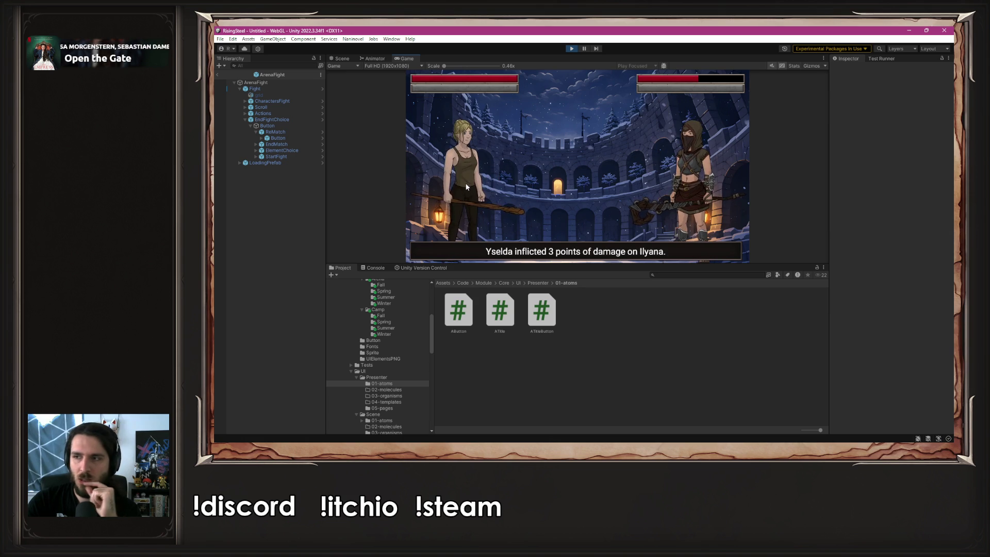
left_click(465, 186)
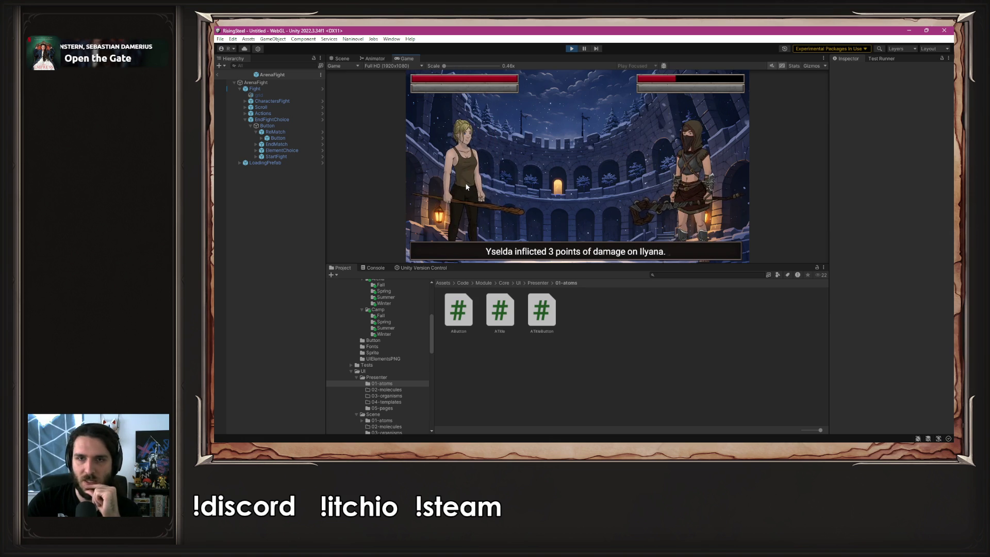
left_click(468, 185)
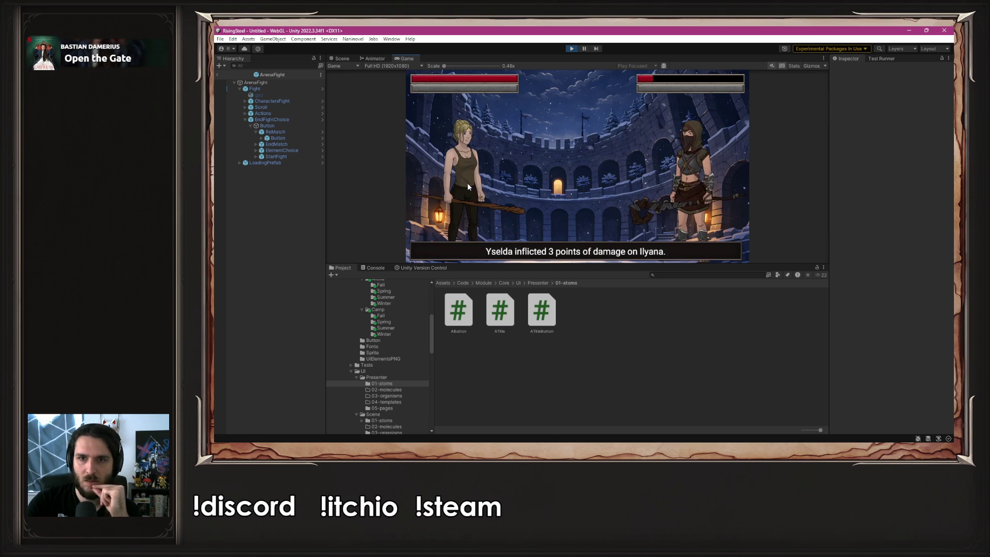
left_click(468, 182)
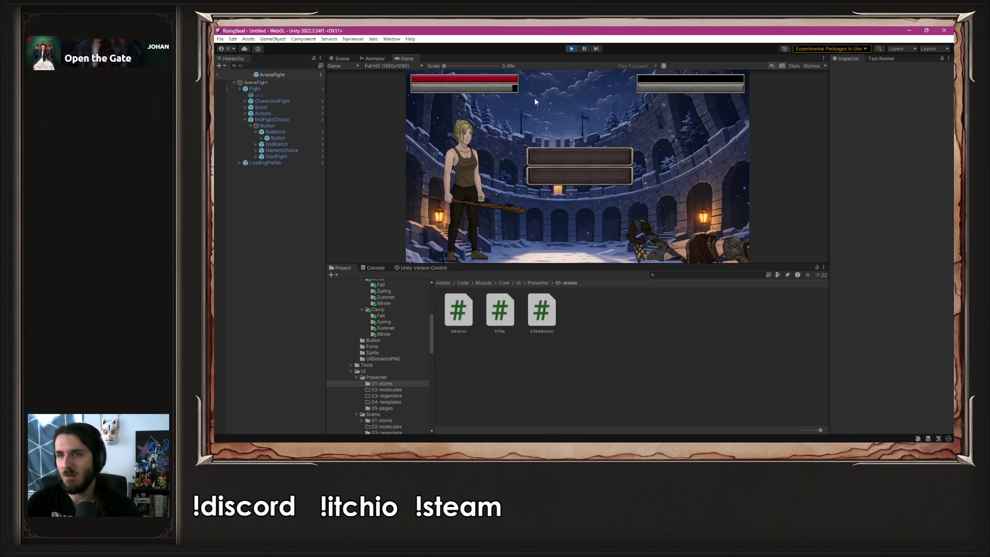
left_click(571, 49)
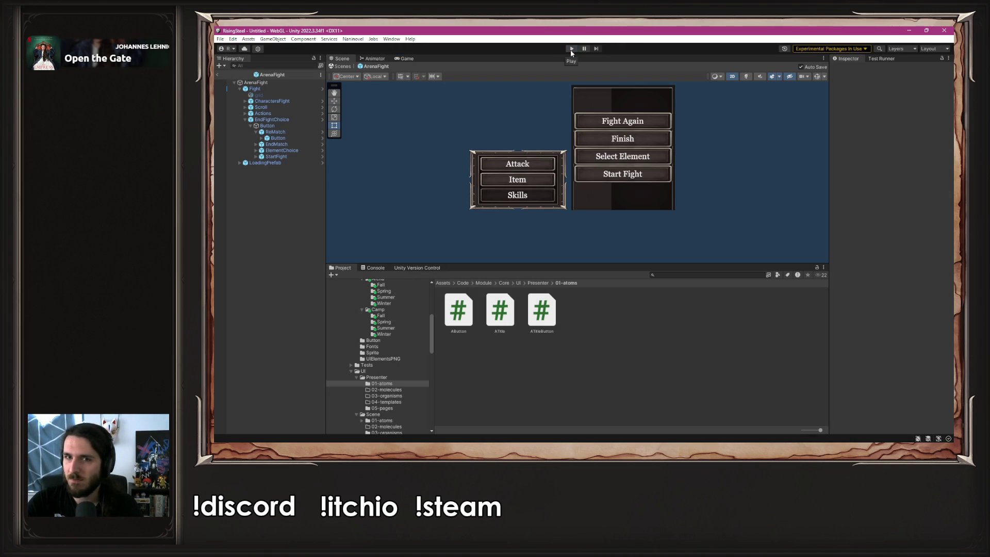
- Unfold ReMatch and EndMatch buttons to reveal the Fight Again and Finish Text (TMP) labels
scroll(733, 132, "up", 3)
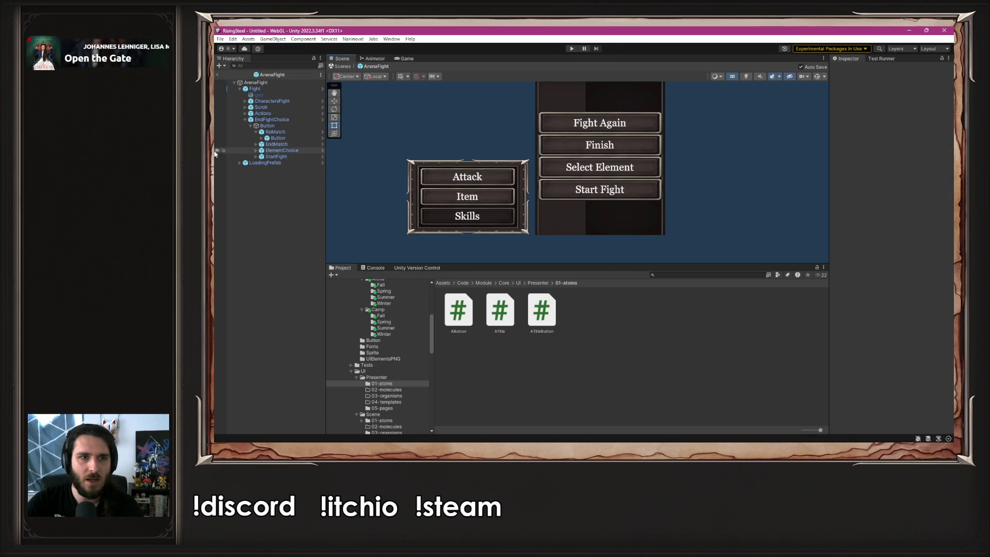
left_click(265, 138)
left_click(261, 138)
left_click(287, 145)
scroll(859, 292, "down", 10)
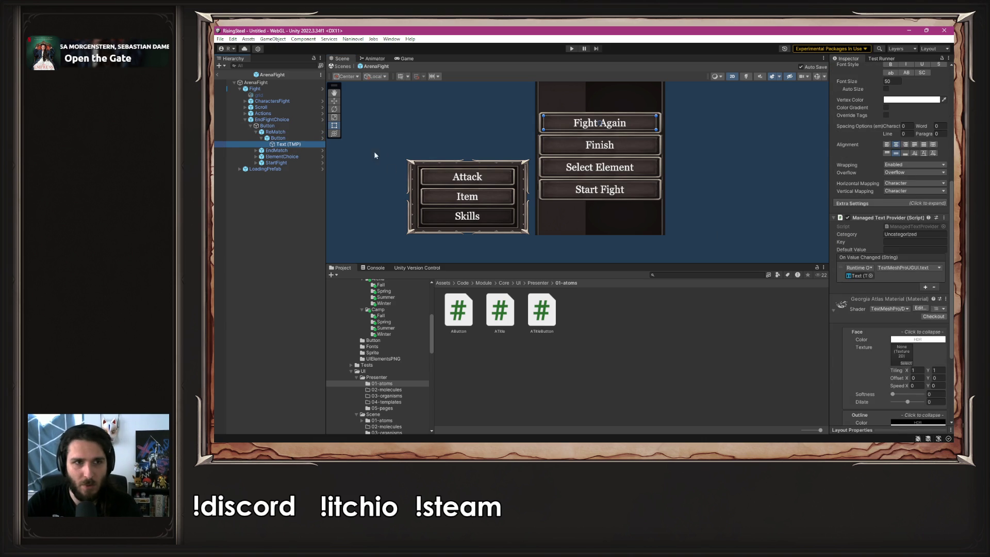
left_click(255, 150)
left_click(261, 156)
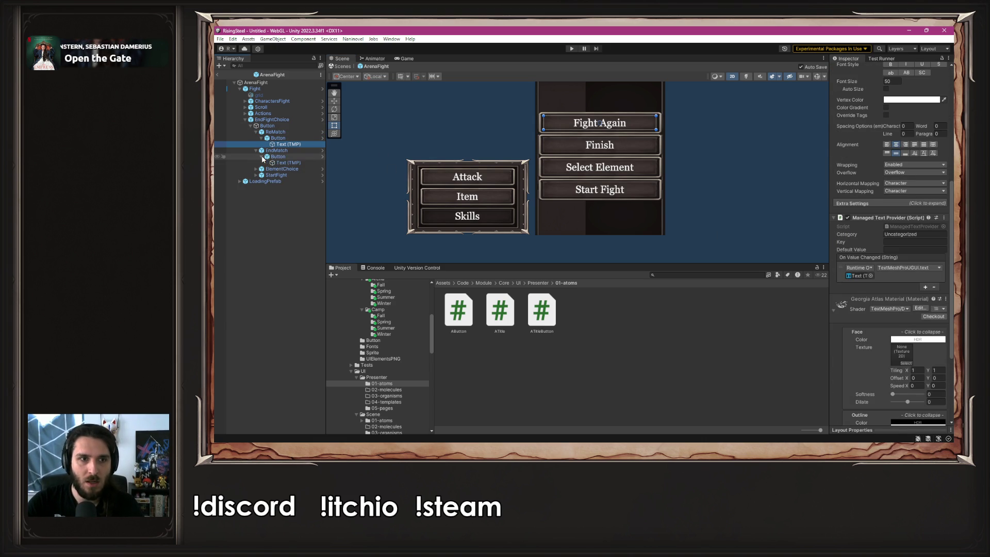
left_click(277, 163)
- Unfold ElementChoice and StartFight buttons to reveal the Select Element and Start Fight labels
left_click(257, 169)
left_click(265, 176)
left_click(262, 176)
left_click(277, 181)
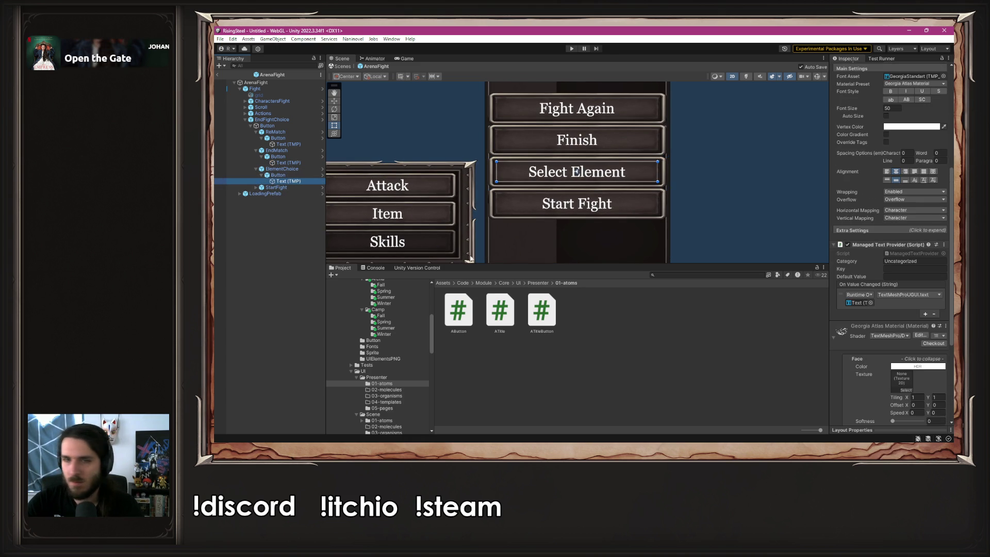
left_click(257, 187)
left_click(262, 193)
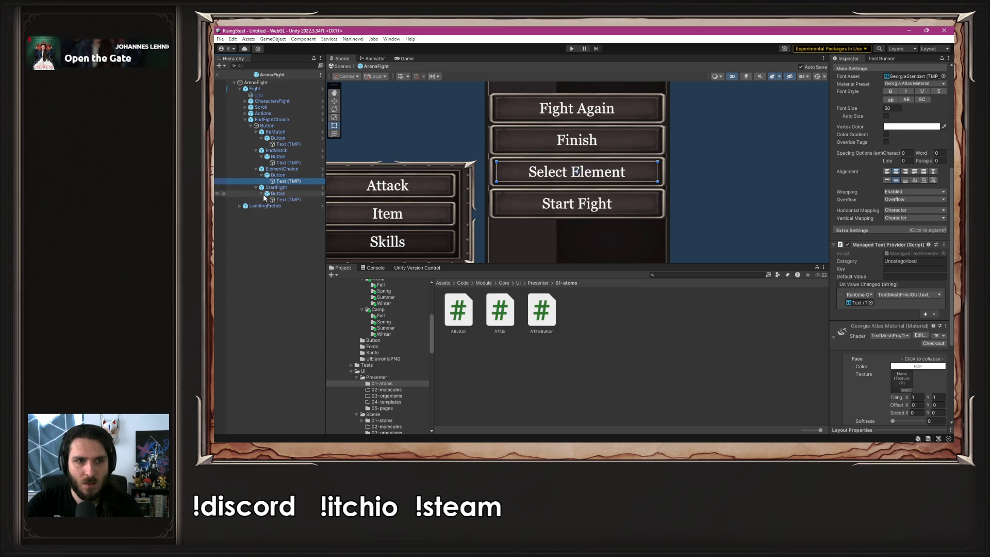
left_click(276, 200)
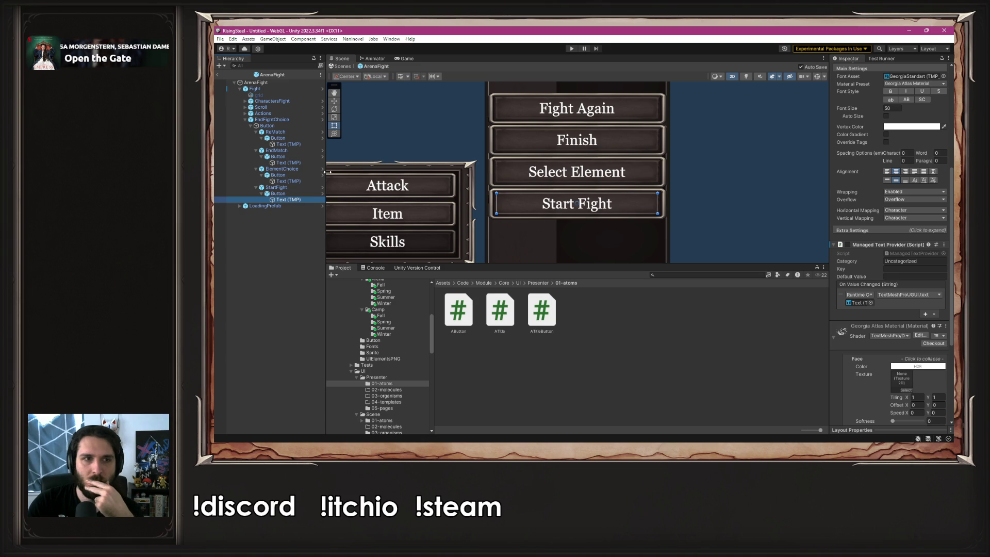
- Inspect each end-fight label's Managed Text Provider, category Uncategorized
left_click(267, 126)
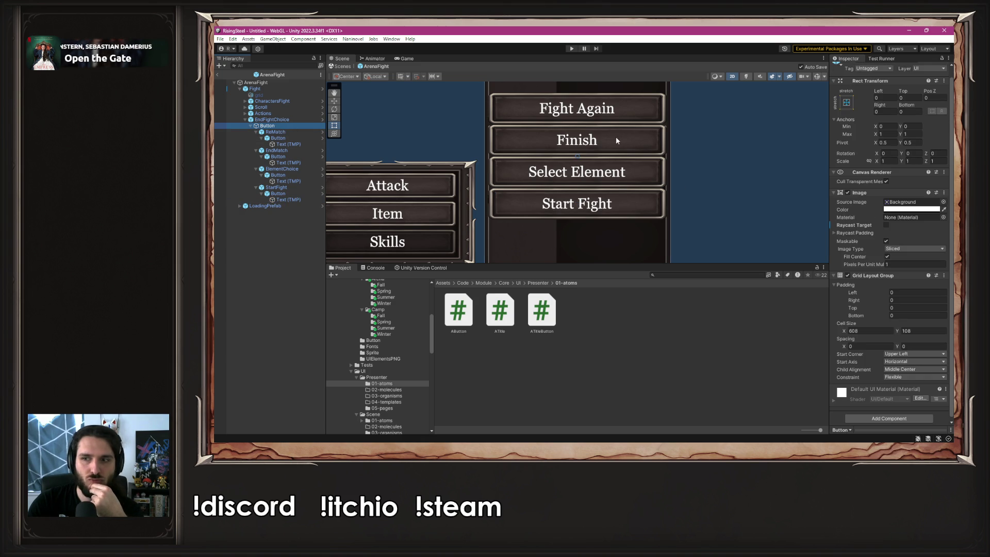
left_click(294, 200)
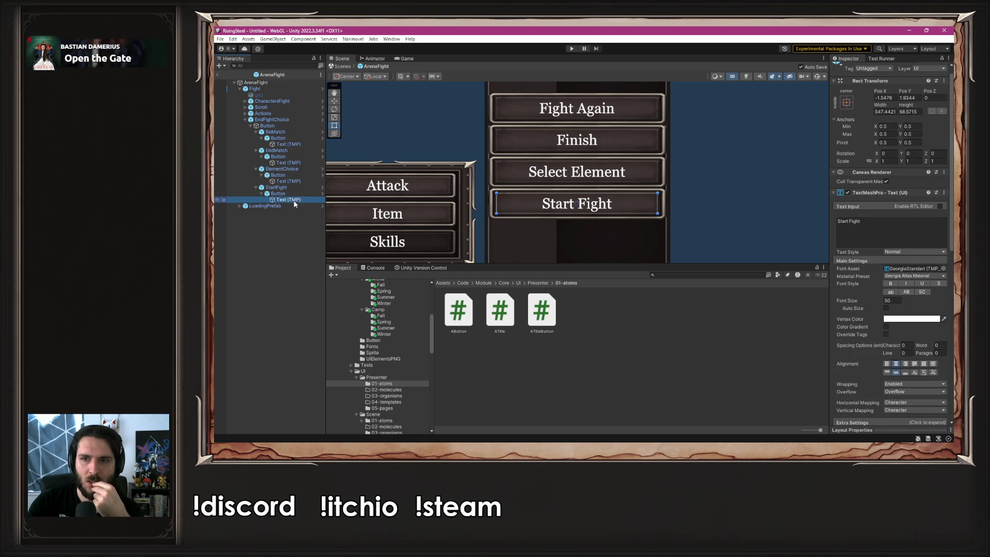
scroll(868, 241, "down", 5)
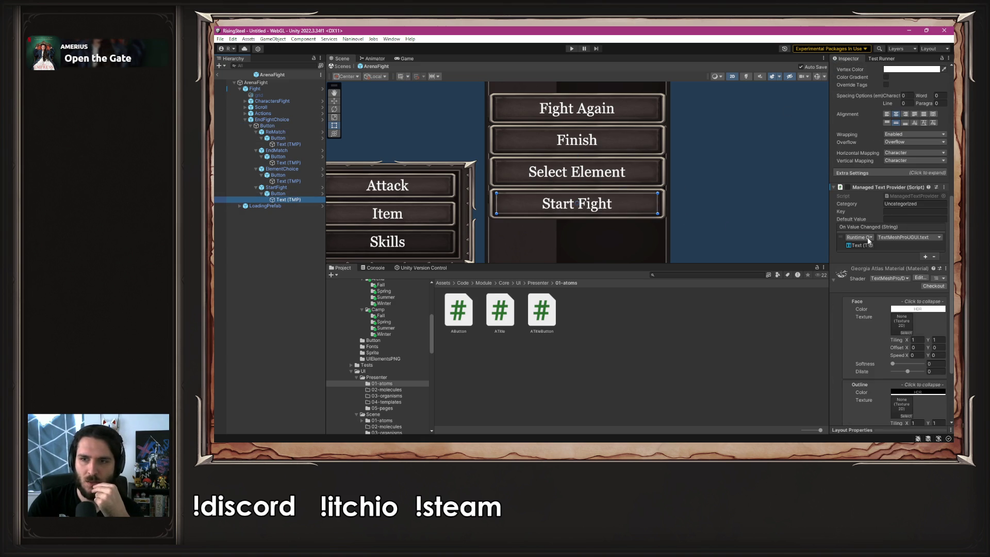
scroll(494, 154, "down", 5)
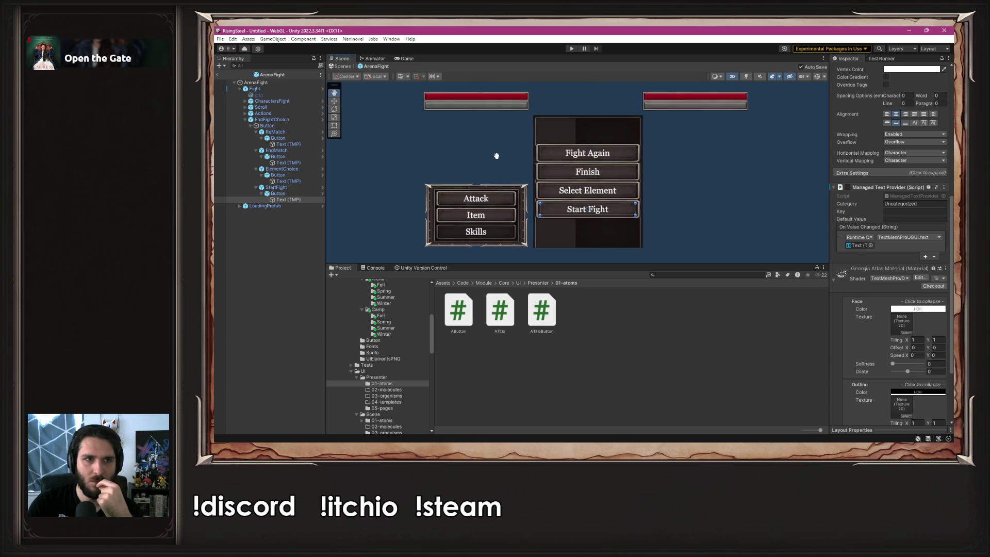
left_click(282, 144)
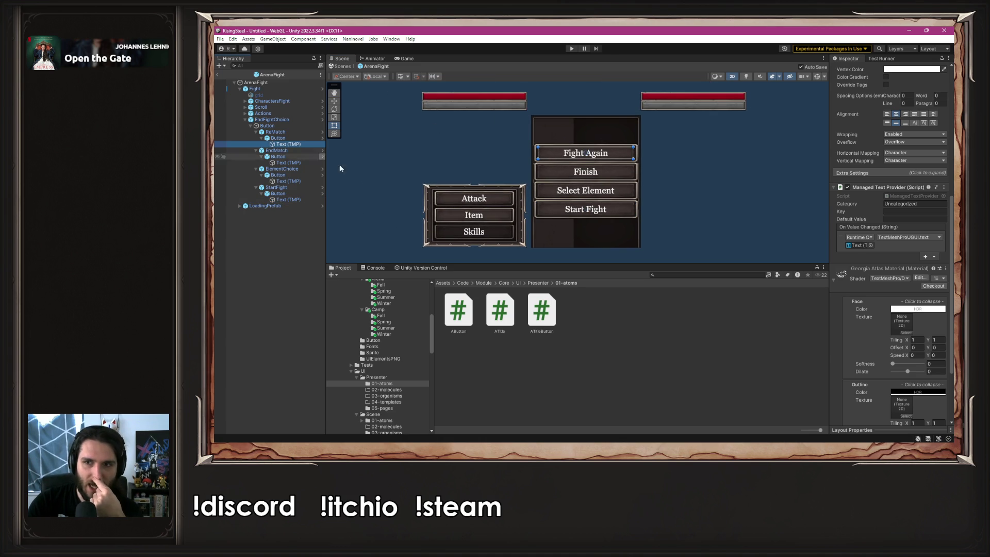
scroll(911, 279, "down", 2)
scroll(907, 277, "up", 2)
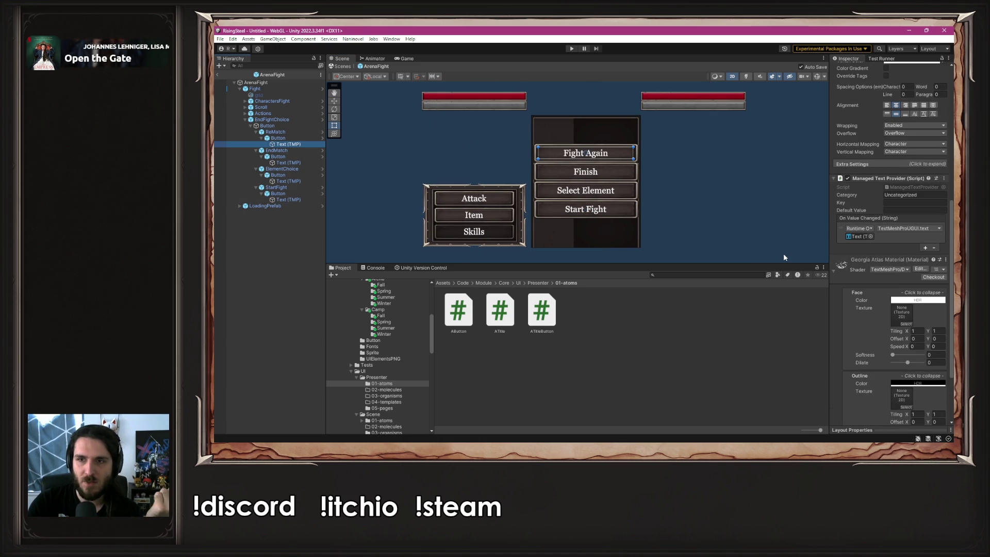
left_click(288, 162)
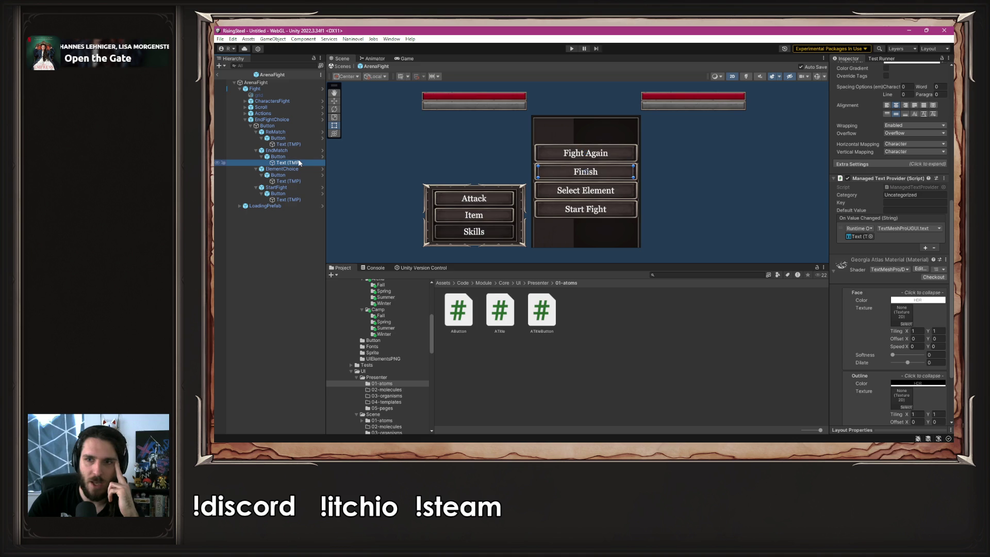
left_click(299, 181)
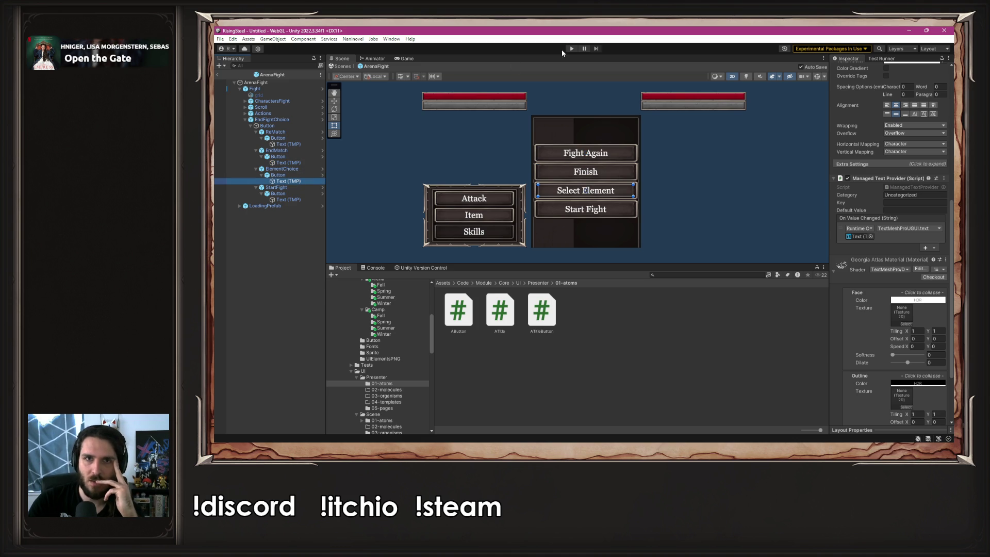
left_click(570, 49)
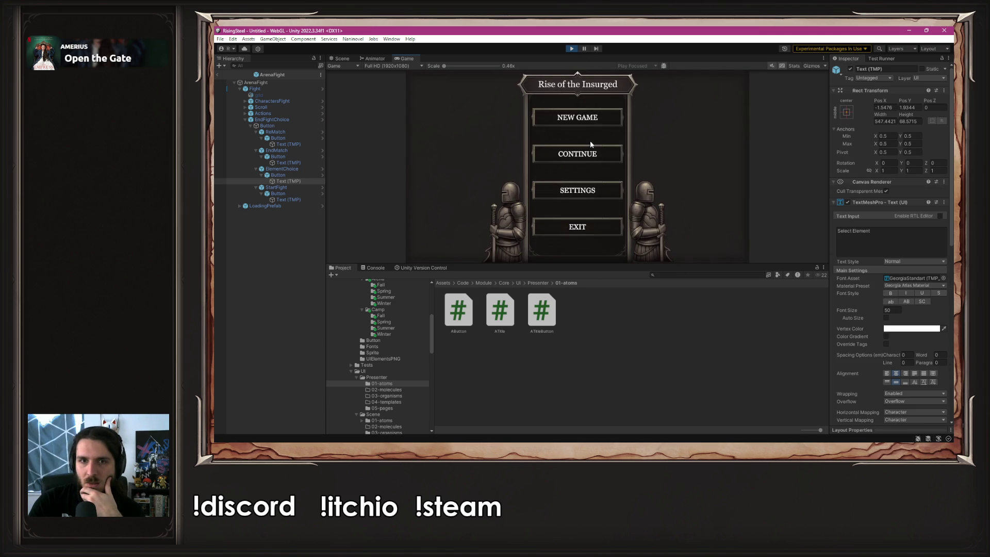
left_click(579, 121)
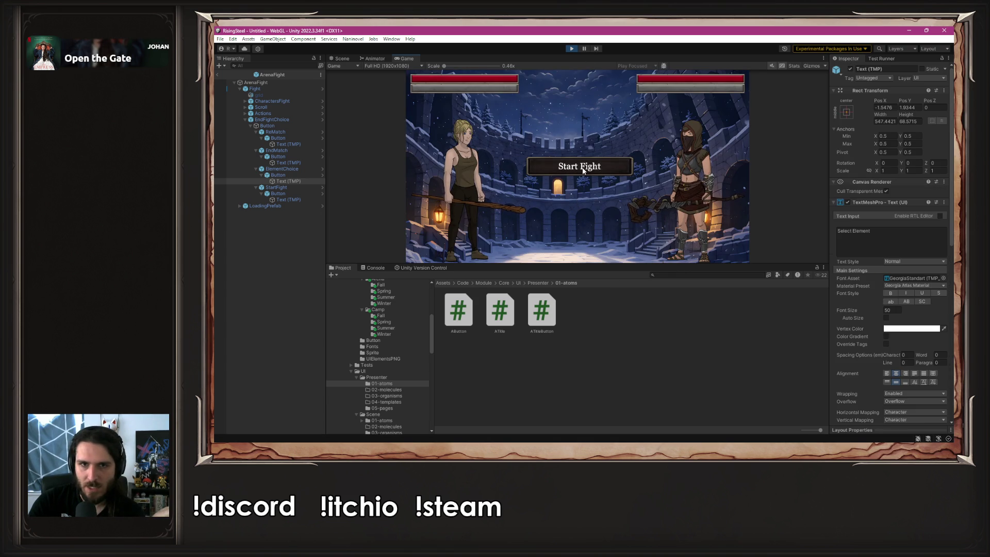
left_click(583, 167)
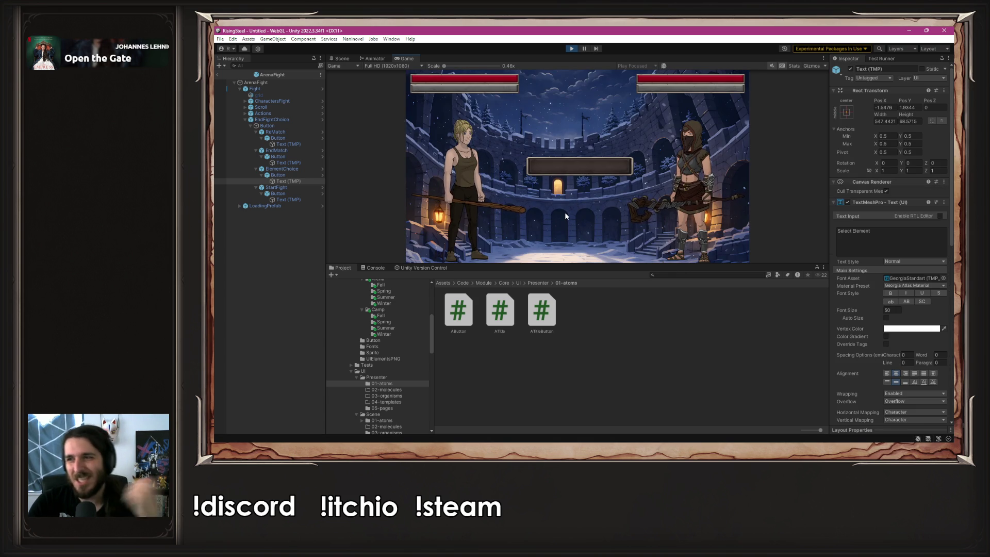
left_click(573, 48)
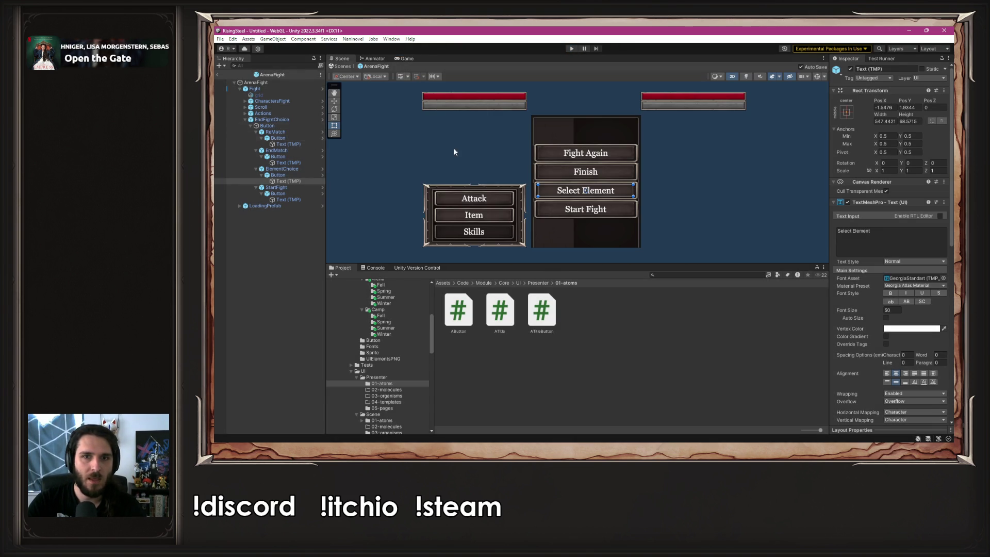
- Toggle the EndFightChoice Button container and Scroll objects off and back on
left_click(703, 166)
left_click(283, 125)
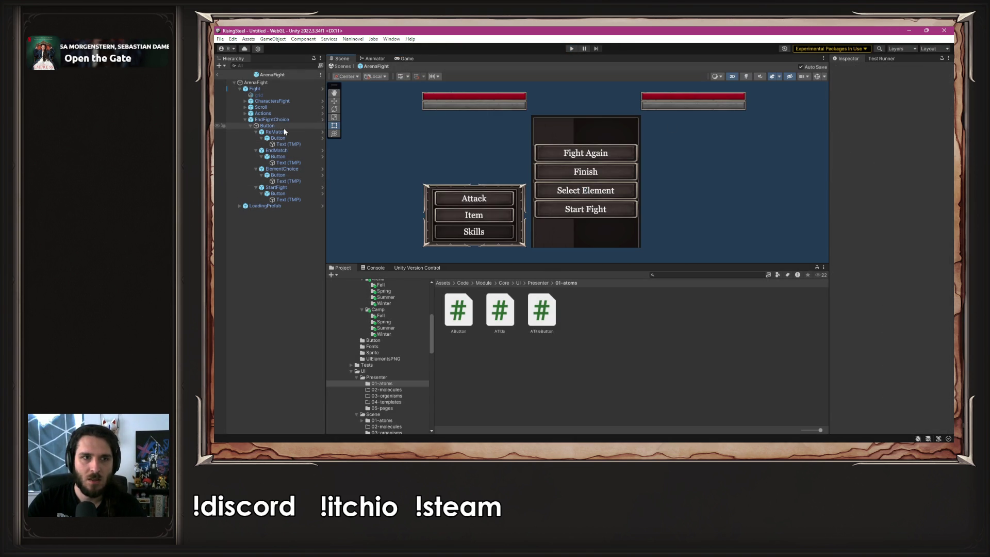
left_click(850, 69)
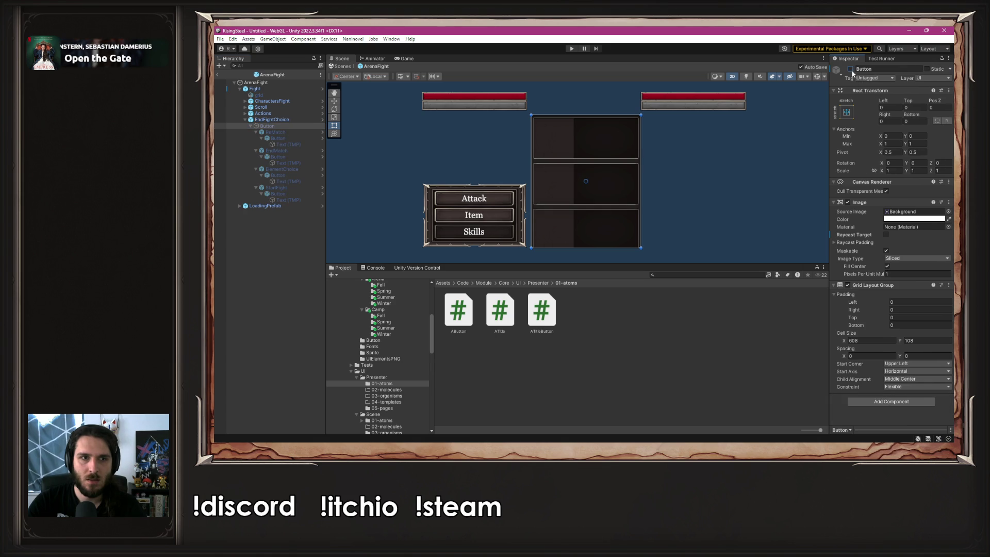
left_click(295, 107)
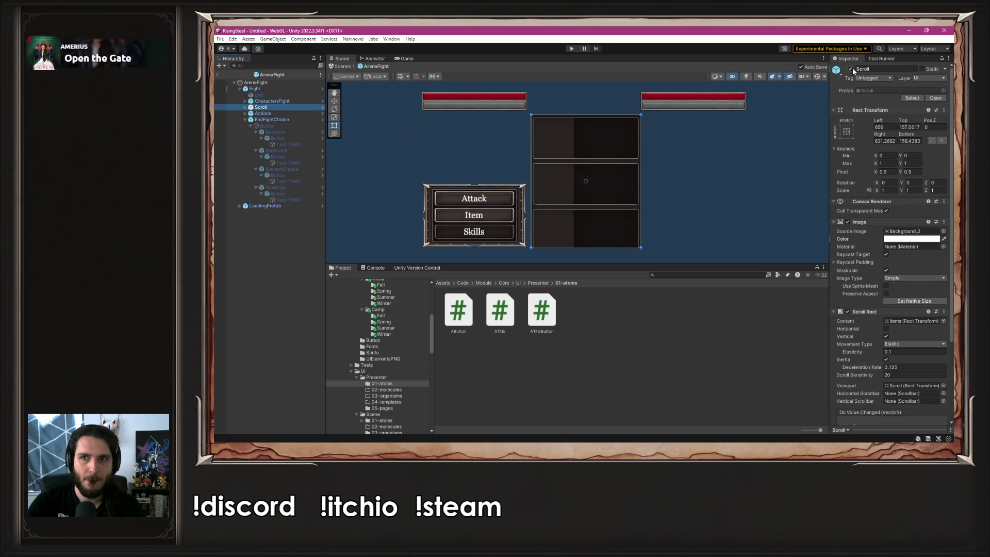
left_click(851, 69)
left_click(851, 69)
left_click(272, 119)
left_click(282, 125)
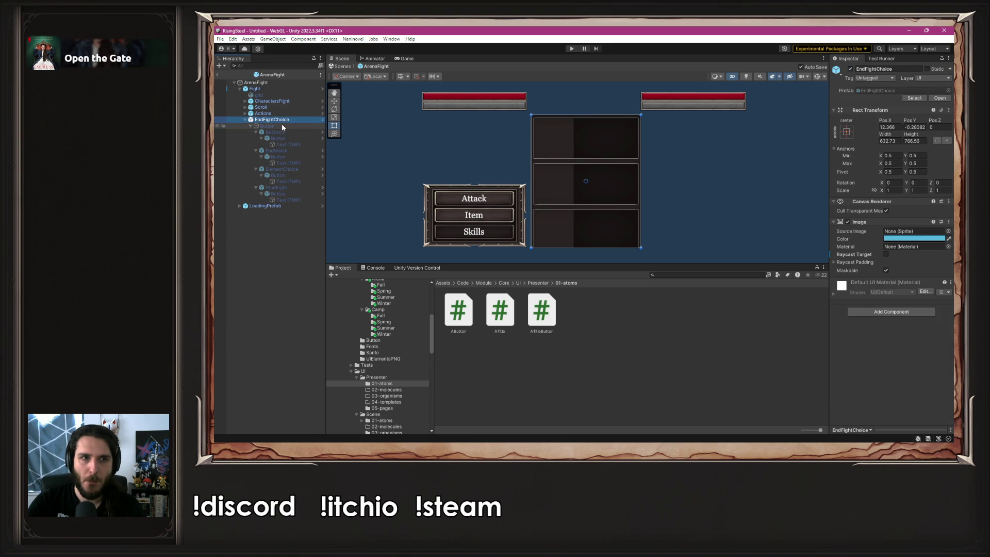
left_click(245, 120)
left_click(245, 120, "alt")
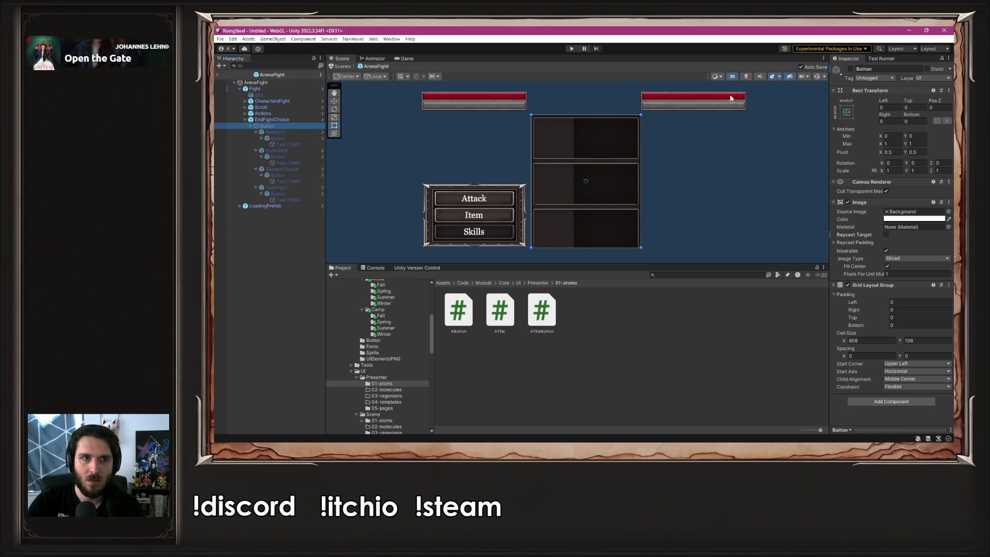
left_click(850, 69)
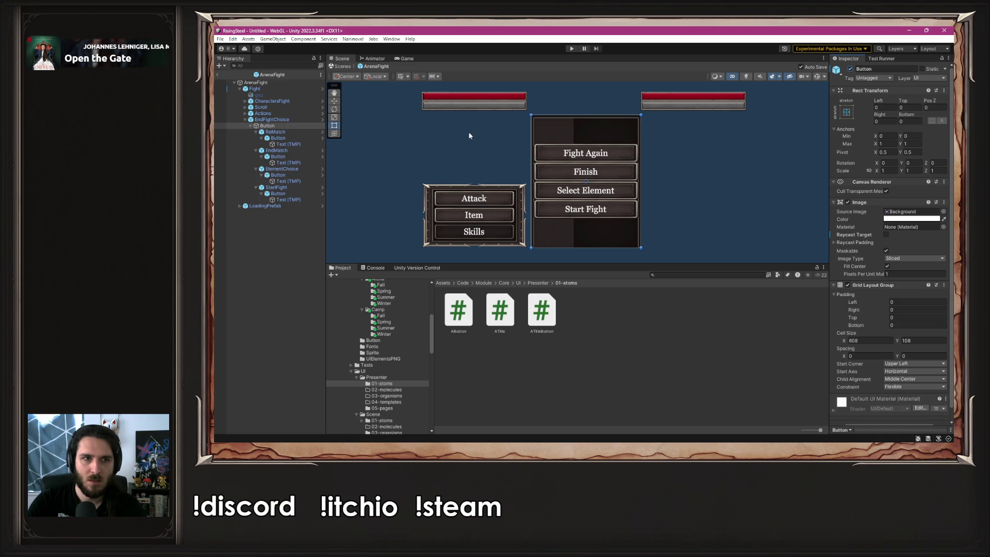
- Under CharactersFight, re-enable the ReMatch button so Fight Again shows
left_click(245, 102)
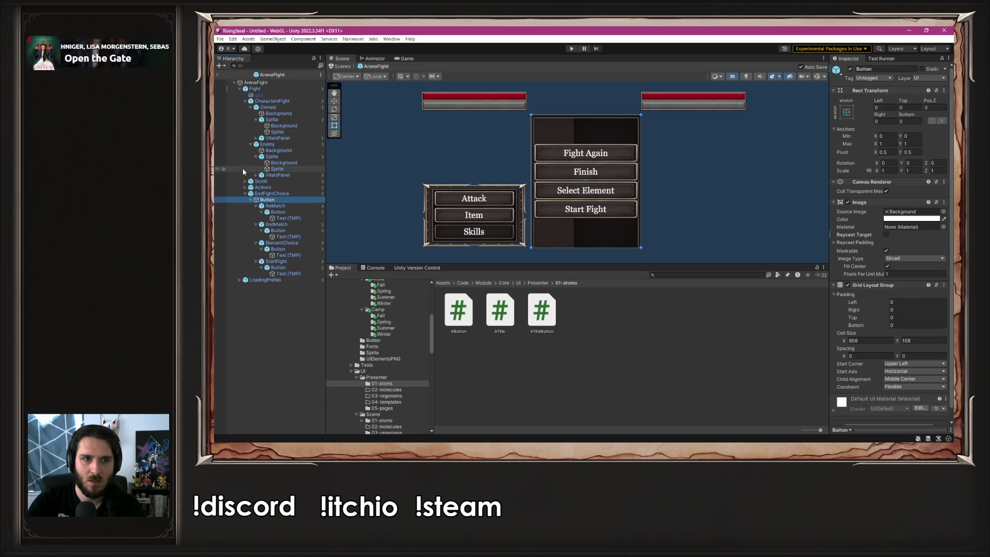
left_click(271, 207)
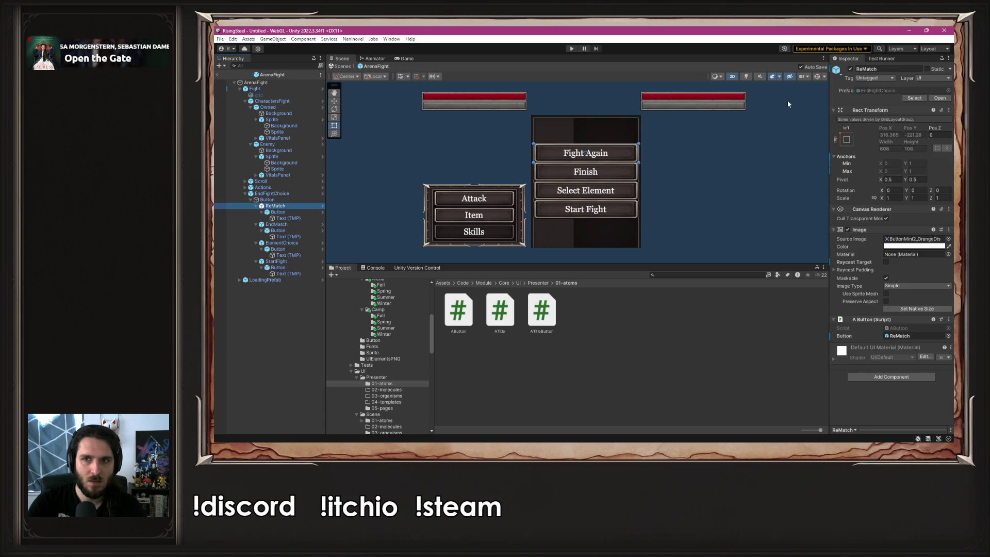
left_click(851, 69)
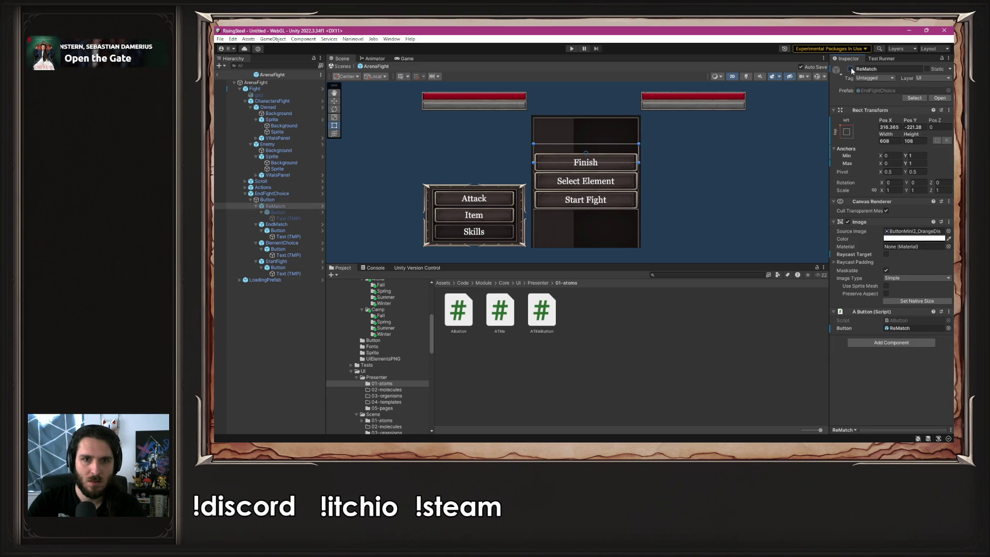
left_click(851, 69)
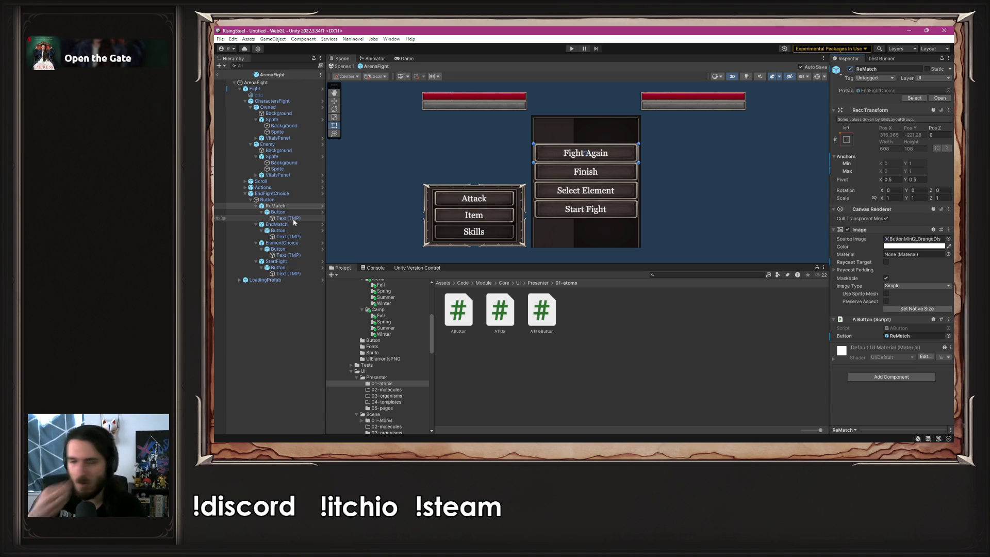
- Review the Fight Again label's Managed Text Provider settings, then clear the selection
left_click(293, 218)
scroll(867, 233, "down", 1)
scroll(867, 232, "down", 6)
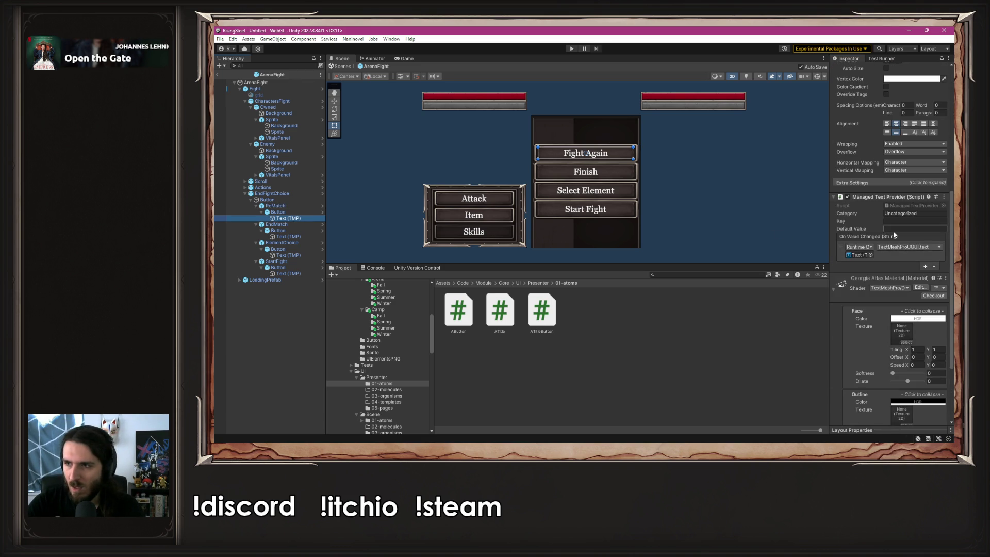
mouse_move(894, 230)
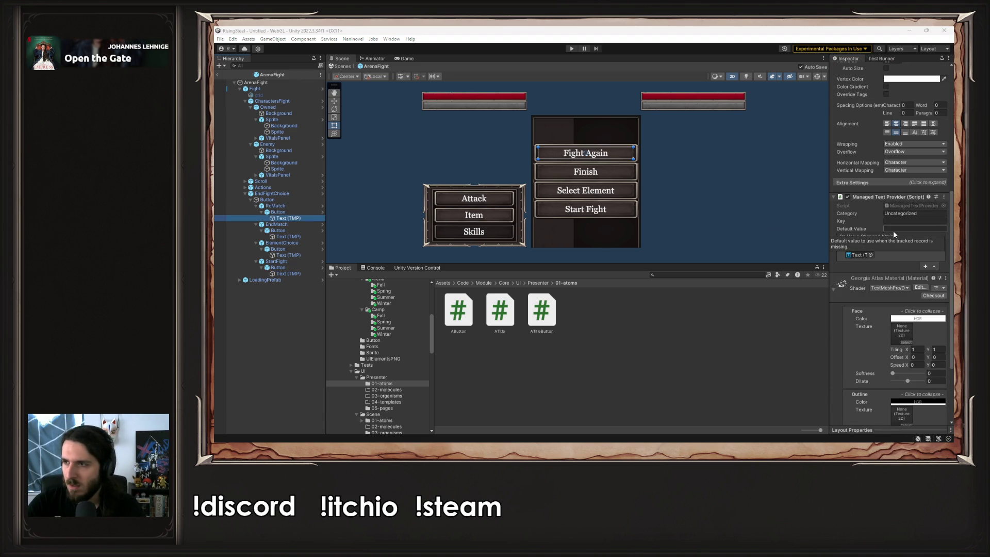
left_click(555, 355)
scroll(403, 345, "down", 5)
scroll(405, 351, "up", 10)
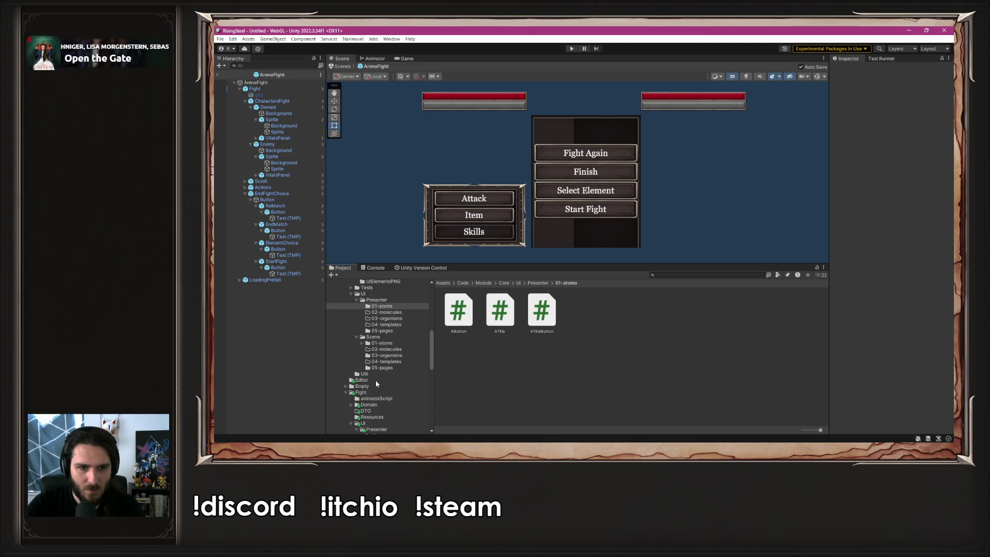
- Collapse Module, Naninovel and old, then open CustomUI from Resources/Naninovel/Text in VS Code
scroll(375, 379, "up", 10)
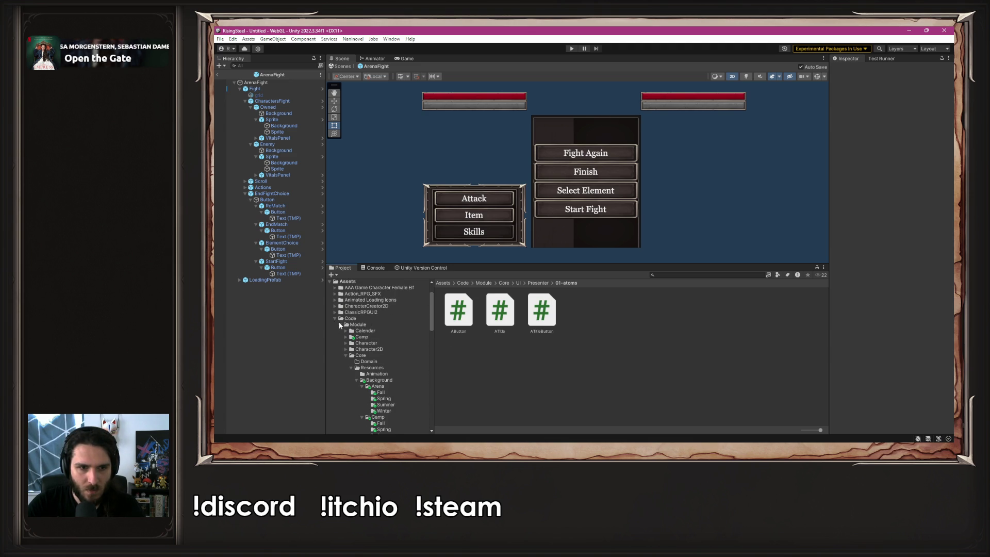
left_click(340, 324)
left_click(340, 333)
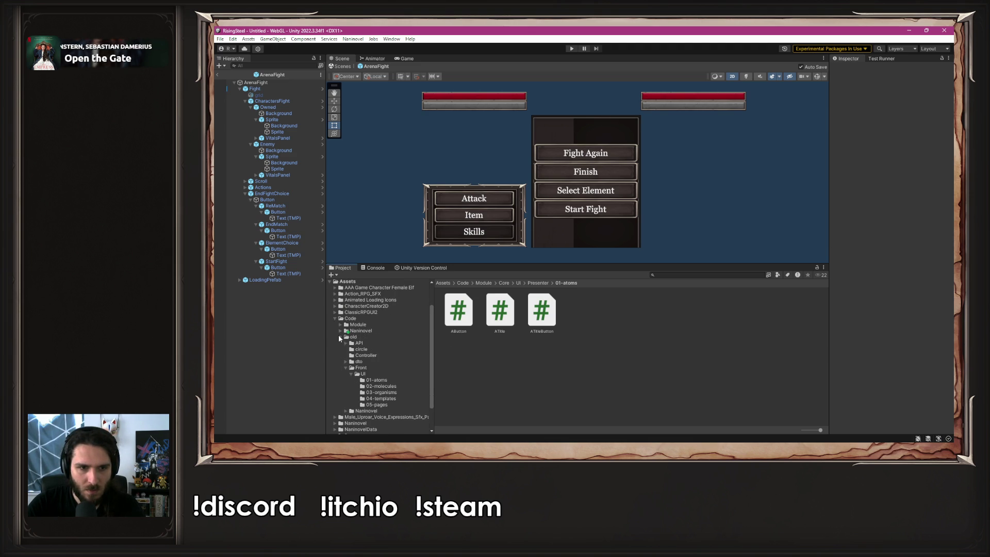
left_click(339, 335)
left_click(335, 392)
scroll(389, 380, "down", 1)
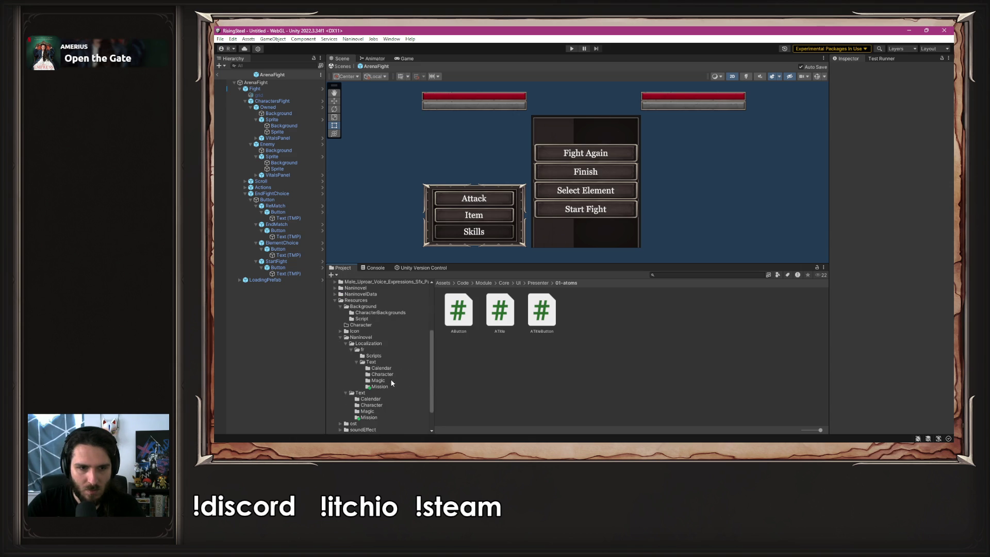
left_click(384, 394)
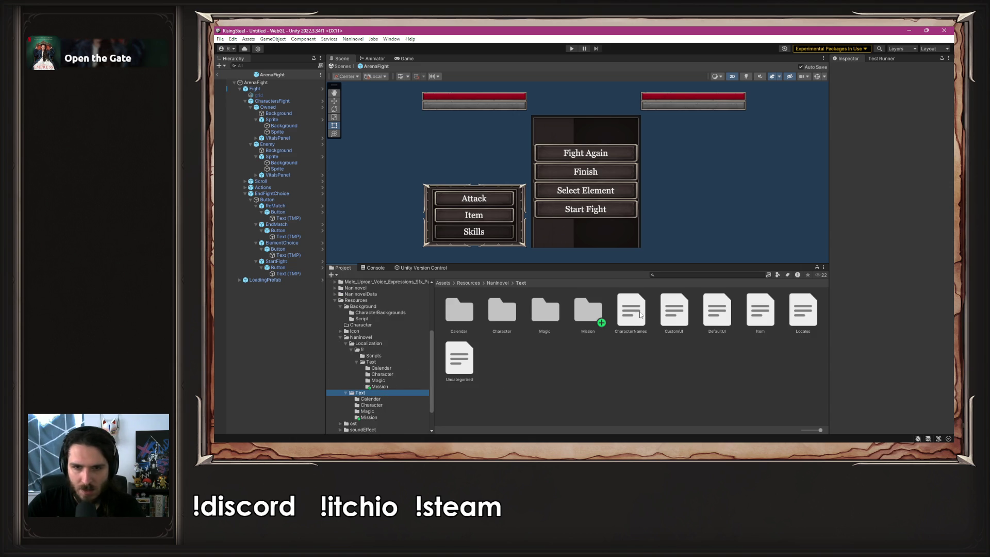
double_click(681, 313)
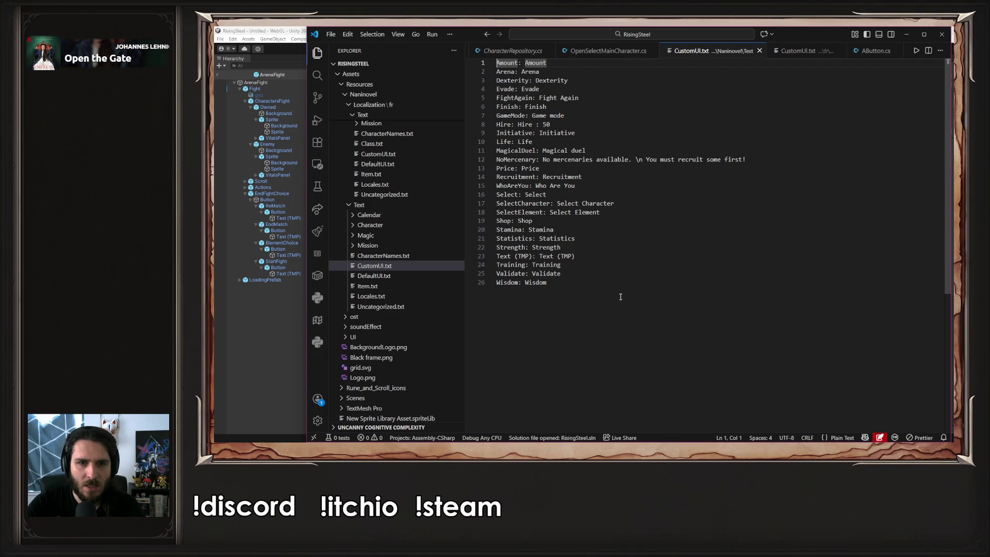
- Review CustomUI.txt's FightAgain, Finish and SelectElement keys, then move VS Code aside
left_click(581, 258)
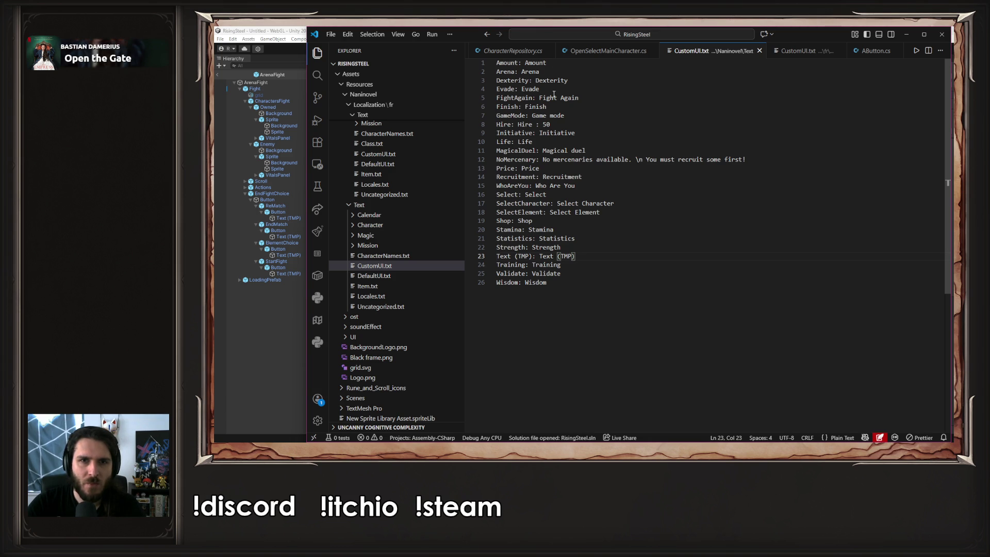
left_click_drag(850, 33, 989, 33)
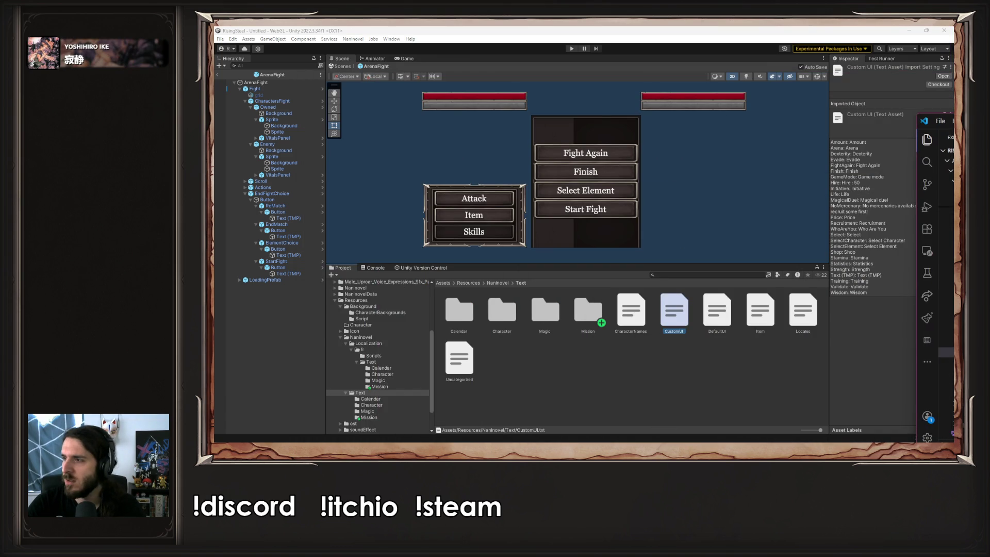
- Return to Unity and select the ReMatch Fight Again Text (TMP) object
key("alt+Tab")
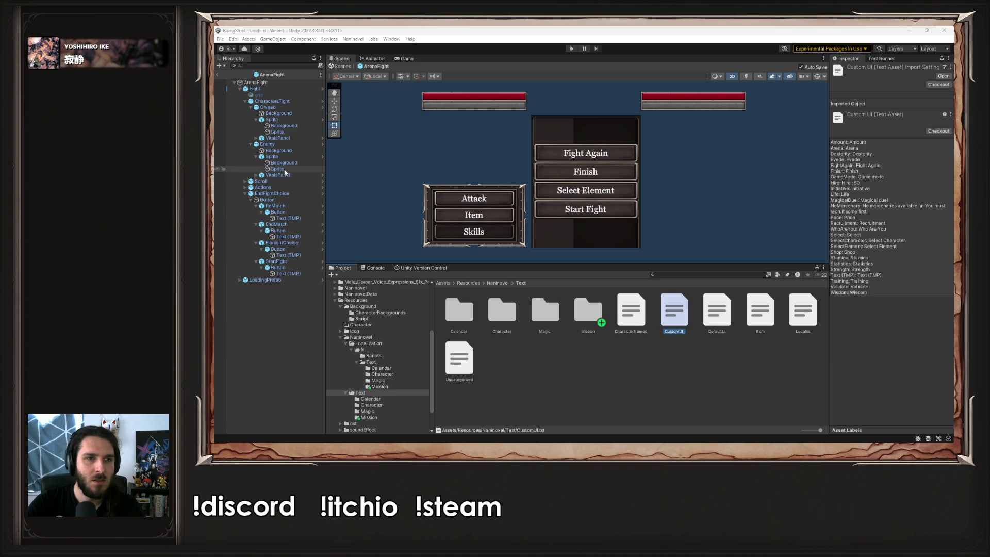
left_click(288, 218)
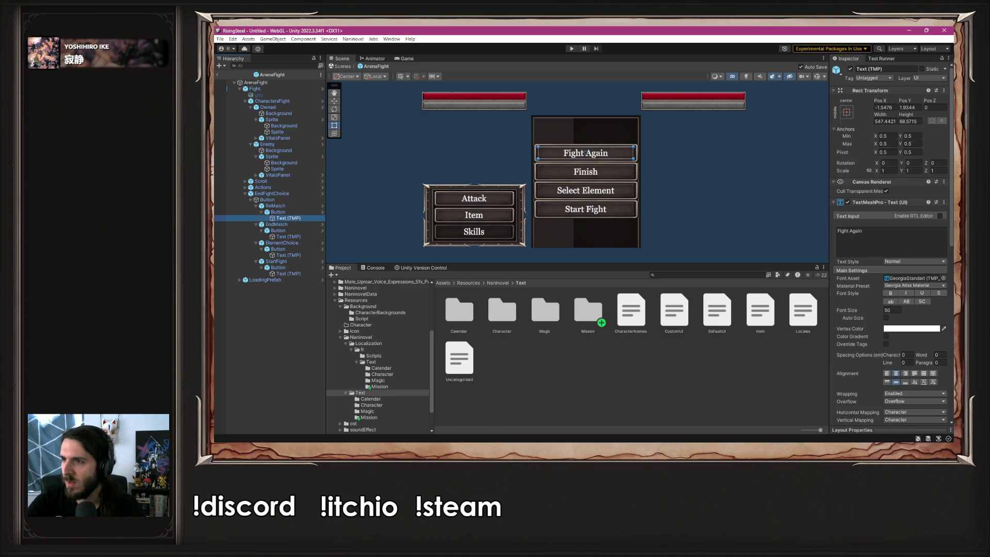
- Give the Fight Again label's Managed Text Provider category CustomUI and key FightAgain
scroll(903, 309, "down", 5)
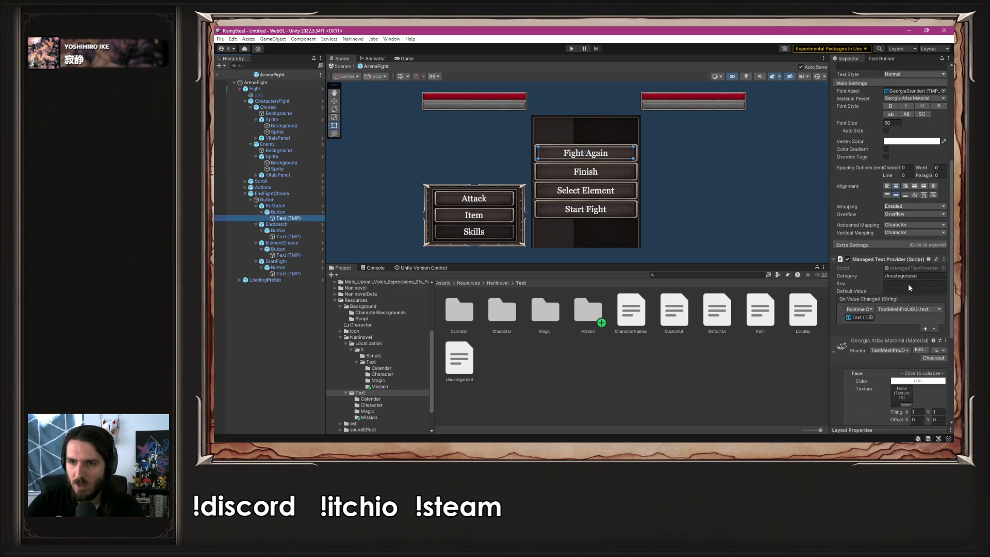
left_click(917, 277)
type("Cus")
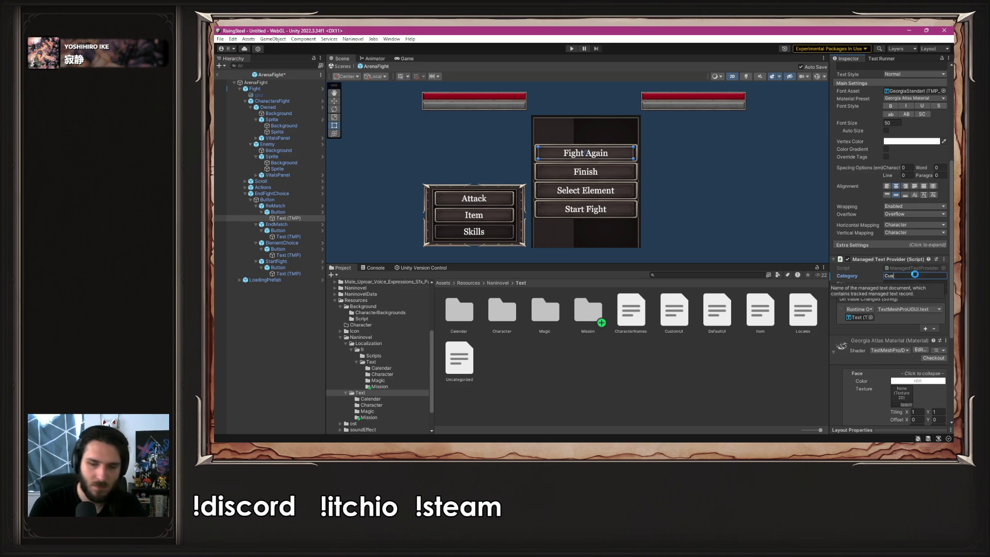
type("tomUI")
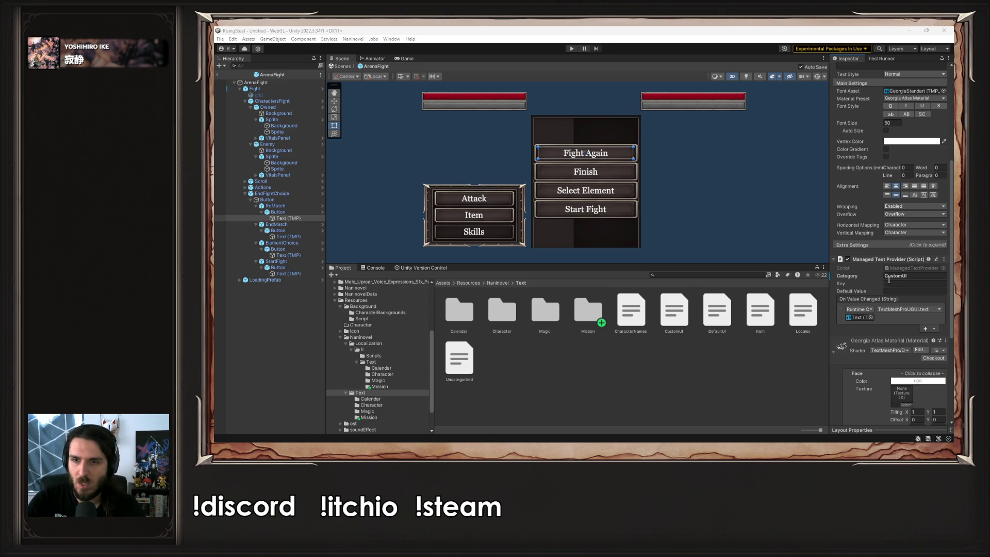
left_click(908, 283)
type("FightAgain")
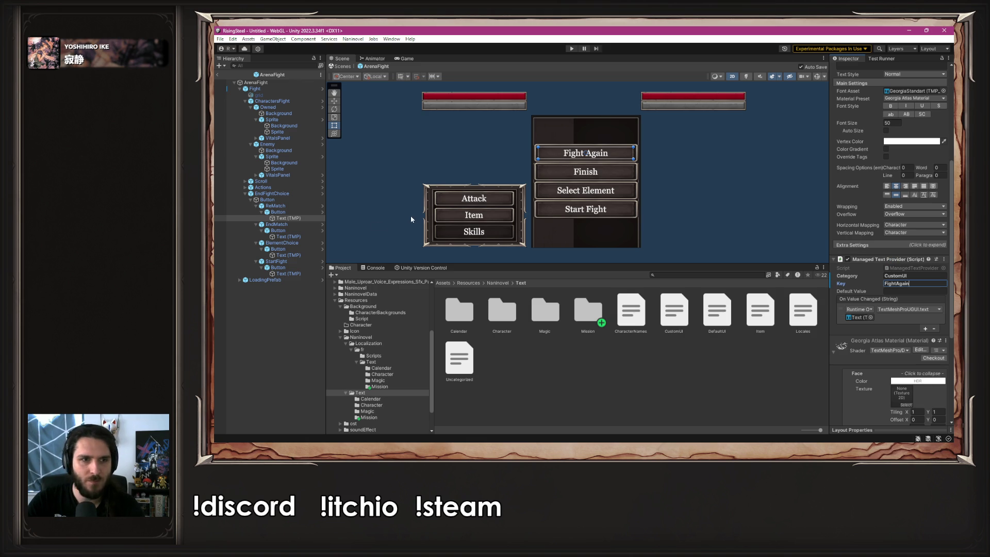
left_click(302, 237)
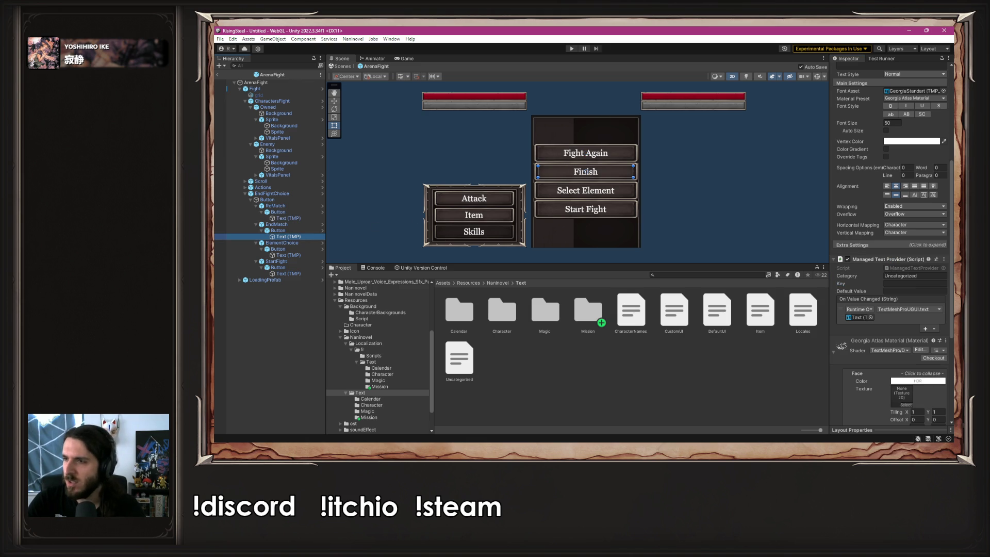
- Set category CustomUI on the Finish, Select Element and Start Fight labels
left_click(288, 218)
left_click(907, 277)
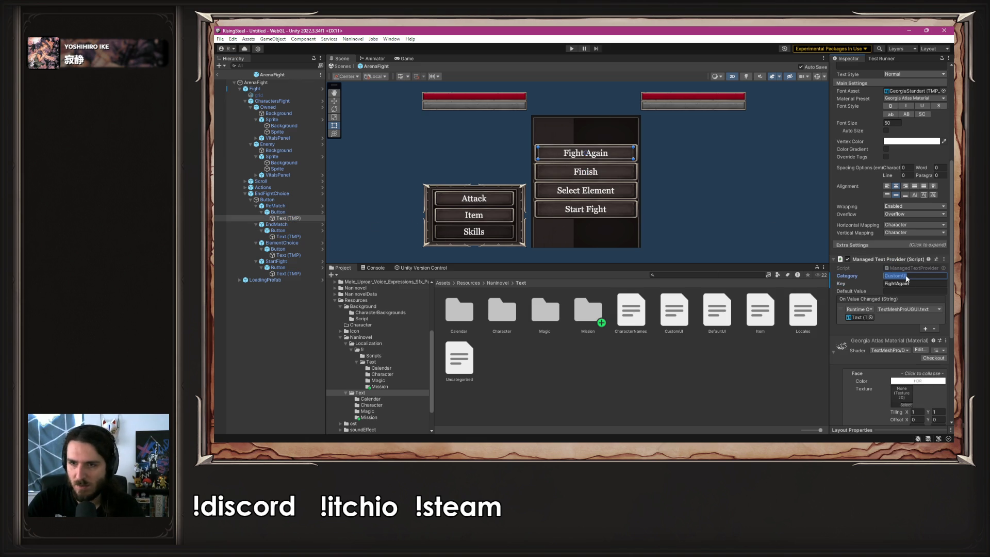
left_click(288, 237)
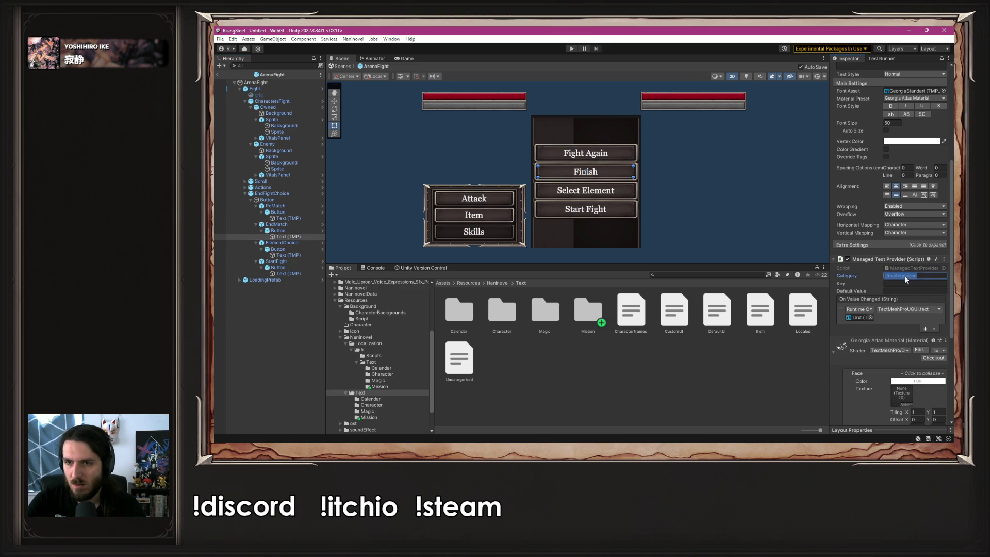
left_click(308, 256)
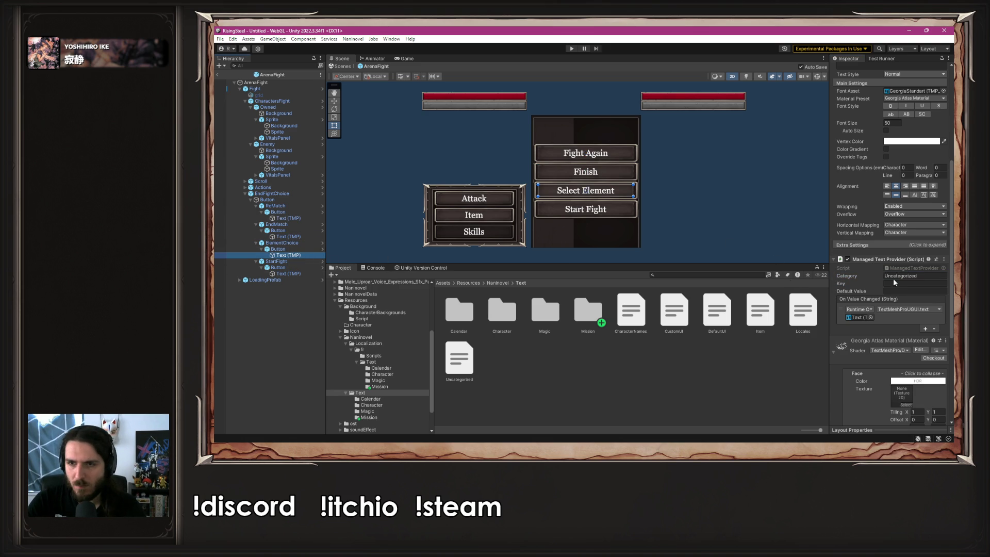
type("CustomUI")
left_click(303, 274)
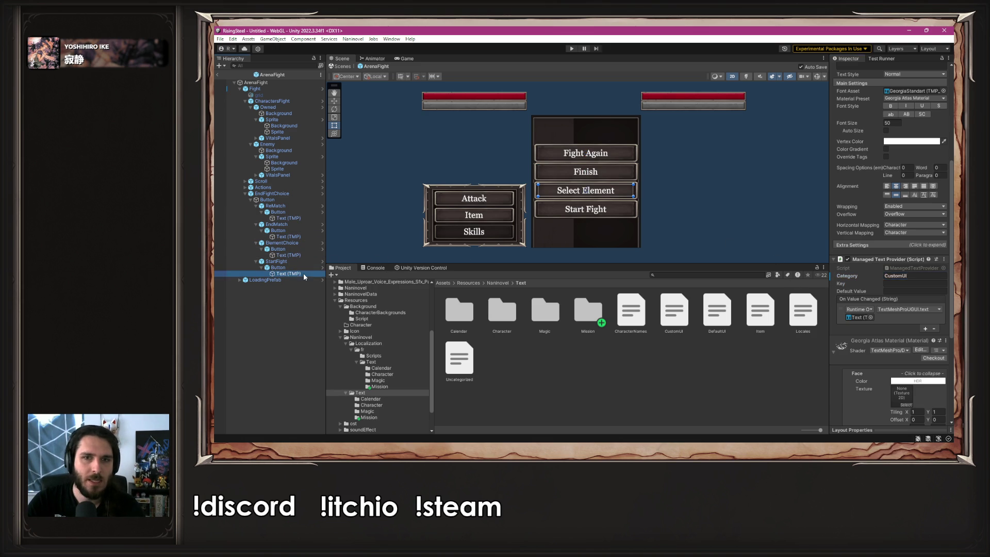
left_click(926, 276)
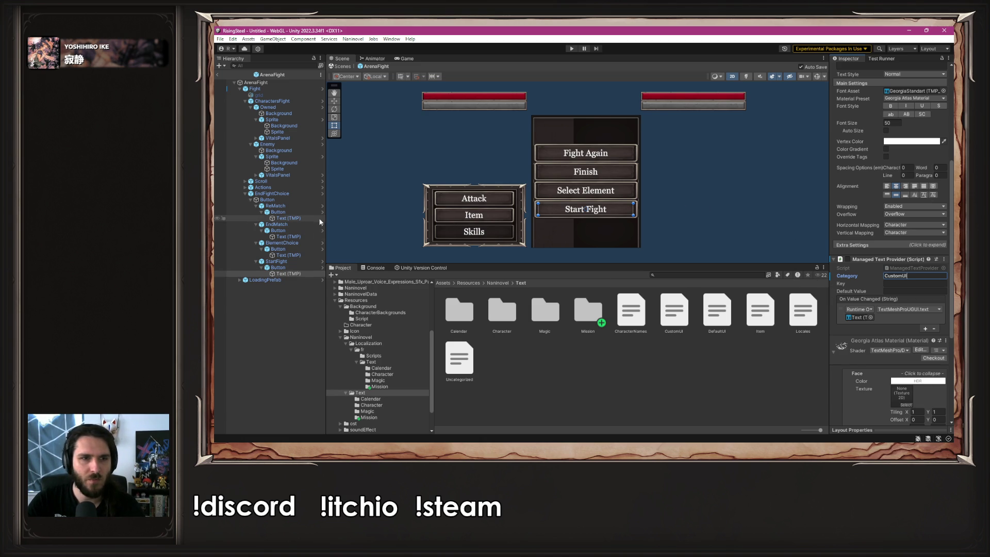
- Enter Finish as the Finish label's localization key
left_click(294, 237)
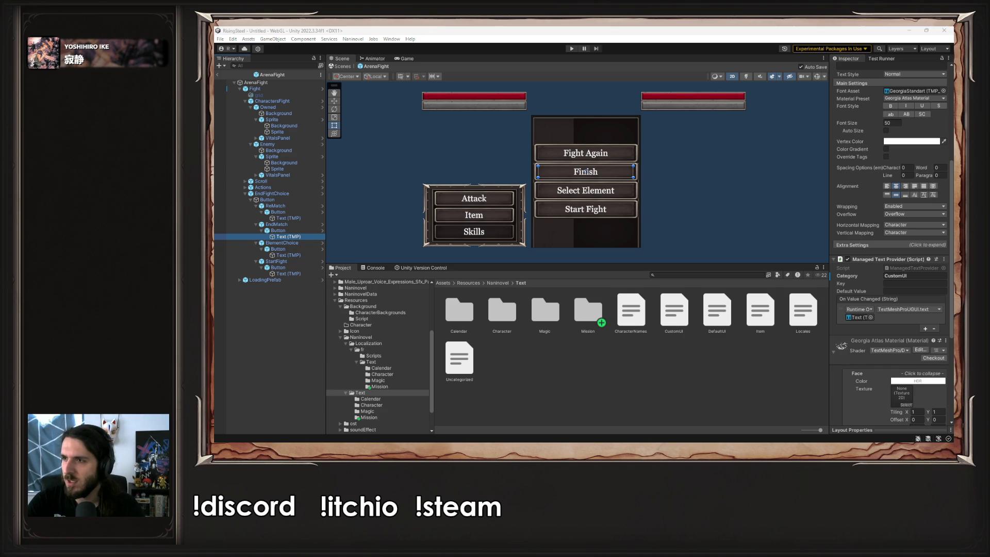
left_click(916, 283)
type("Finish")
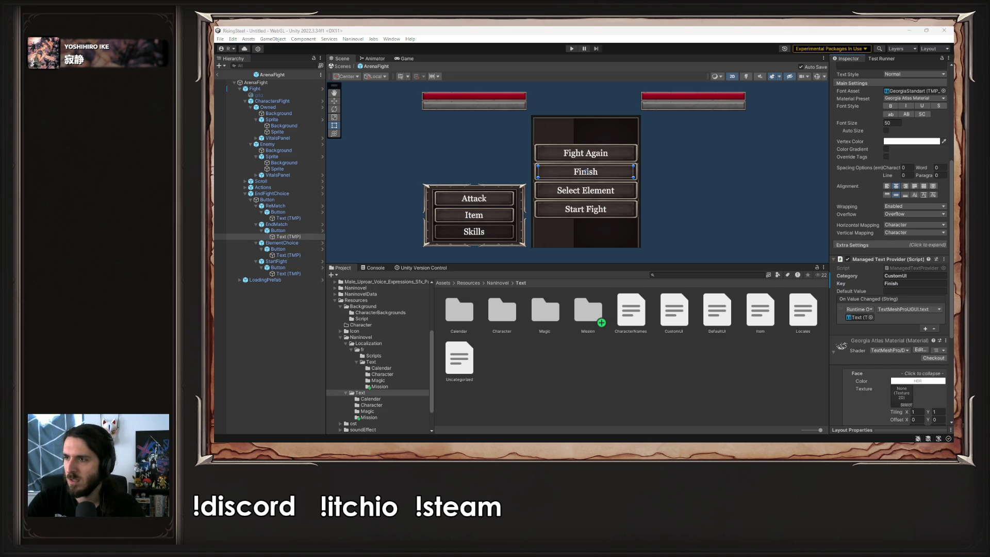
left_click(286, 256)
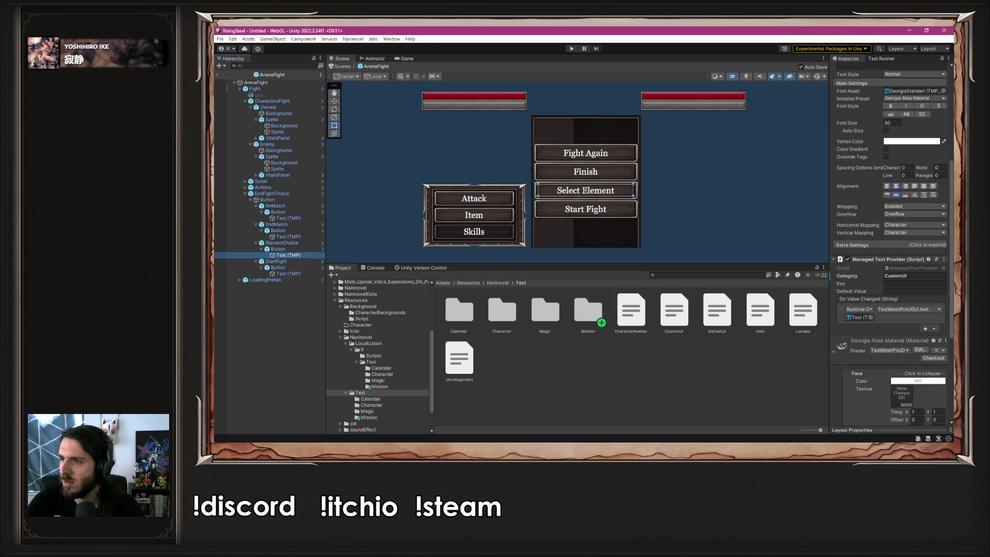
- Key the Select Element label as SelectElement and the Start Fight label as StartFight
left_click(896, 283)
key("ctrl+v")
left_click(289, 274)
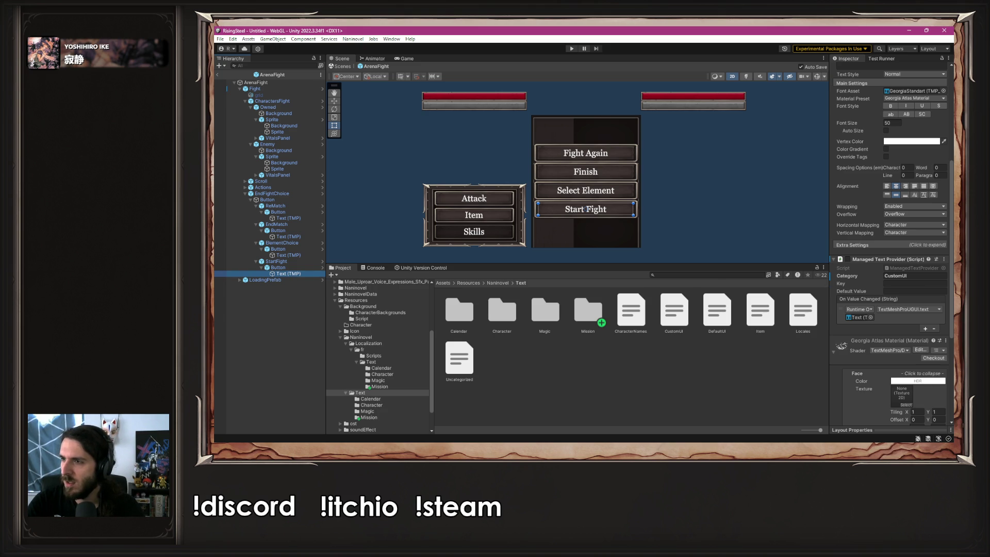
key("alt+Tab")
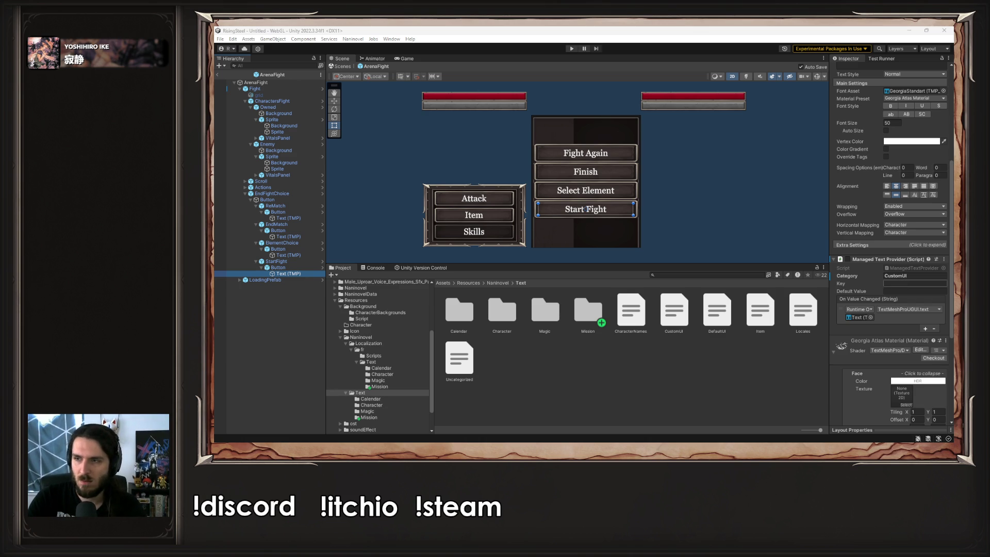
left_click(923, 283)
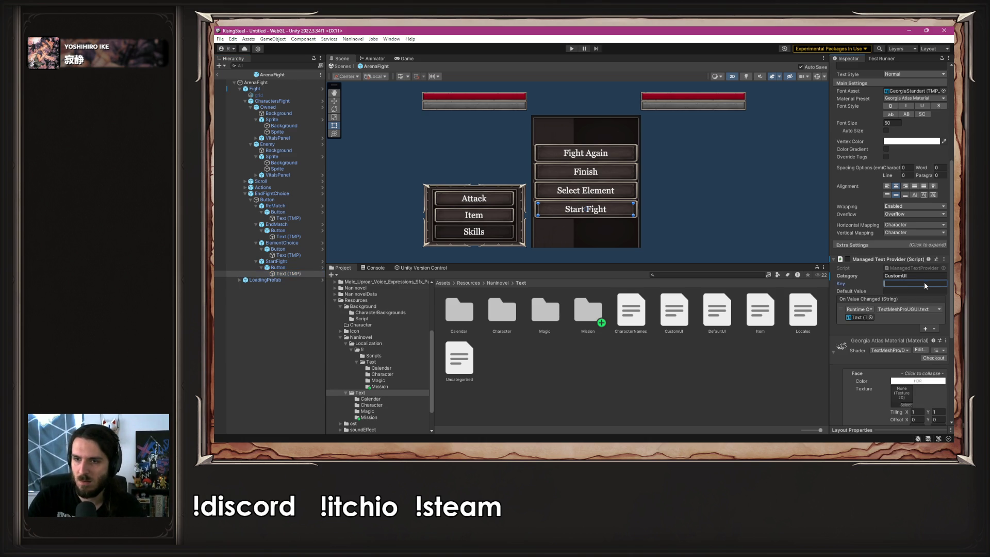
type("StartFight")
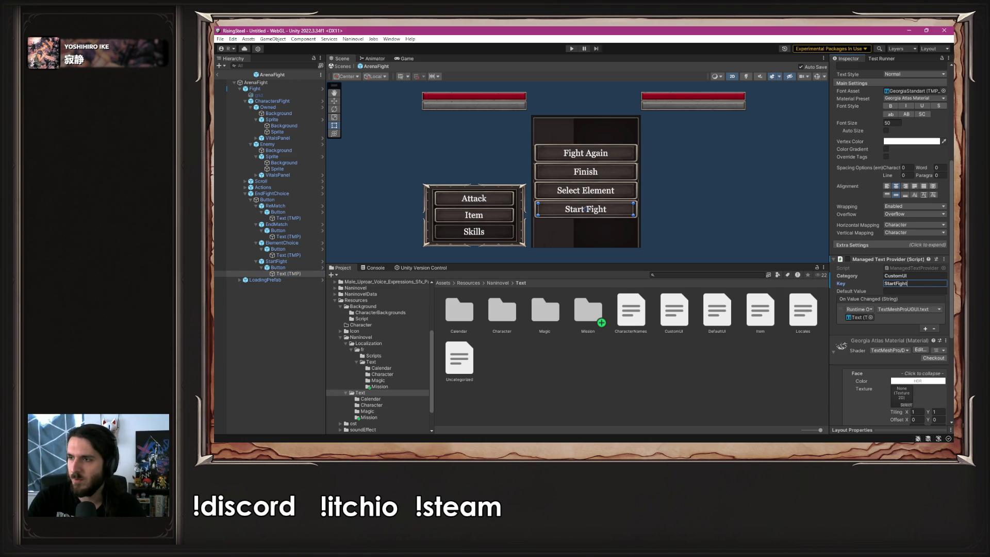
key("alt+Tab")
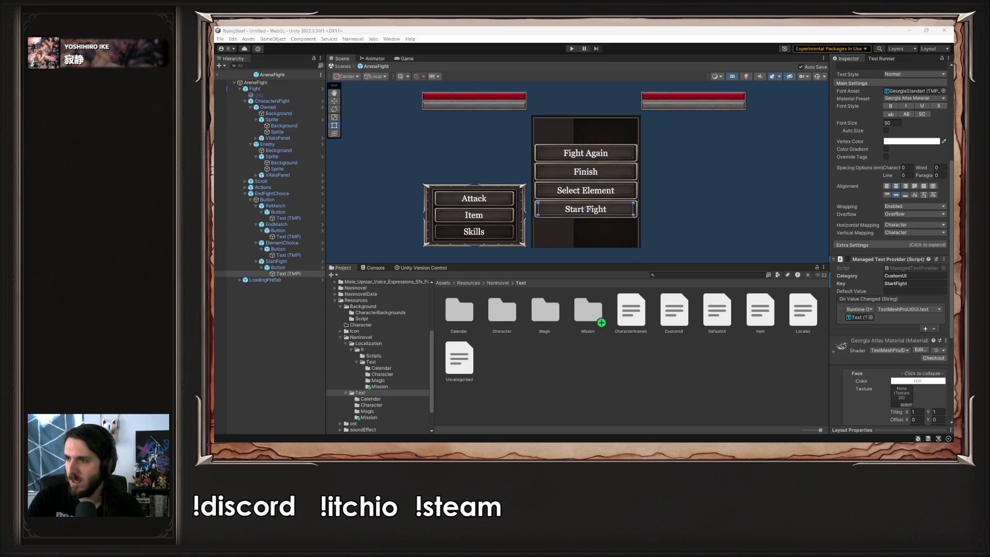
- Review the French Localization/fr/Text CustomUI entries, then deselect the asset
left_click(375, 363)
left_click(717, 312)
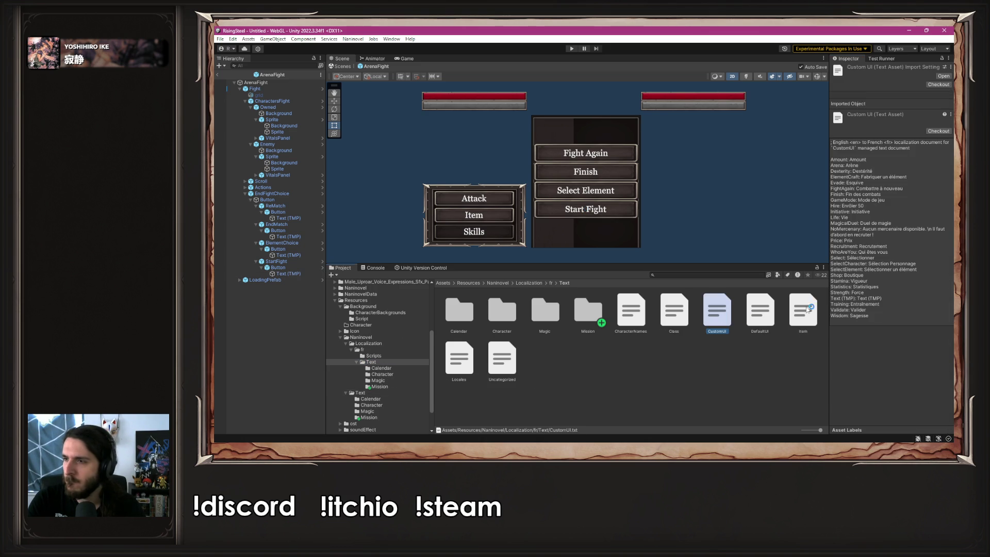
key("alt+Tab")
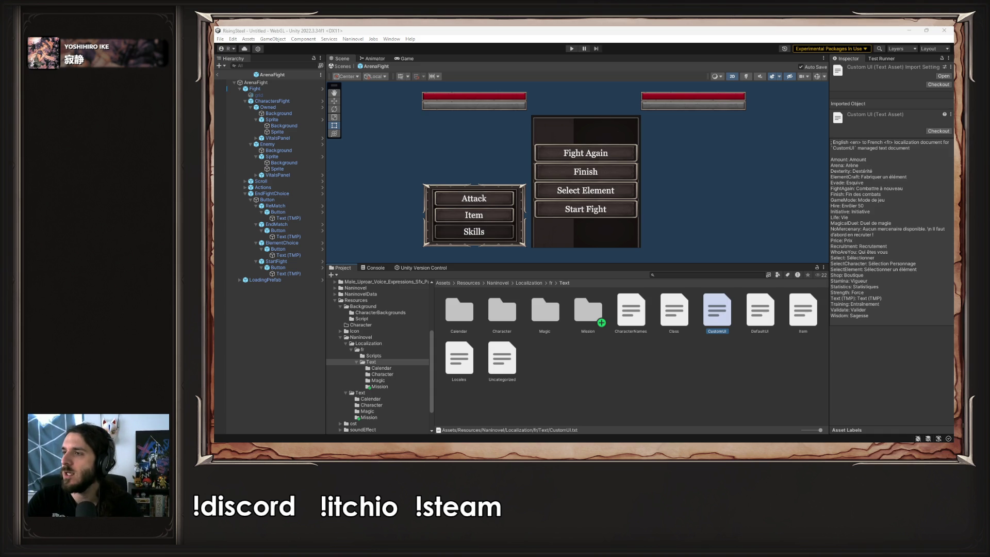
left_click(766, 175)
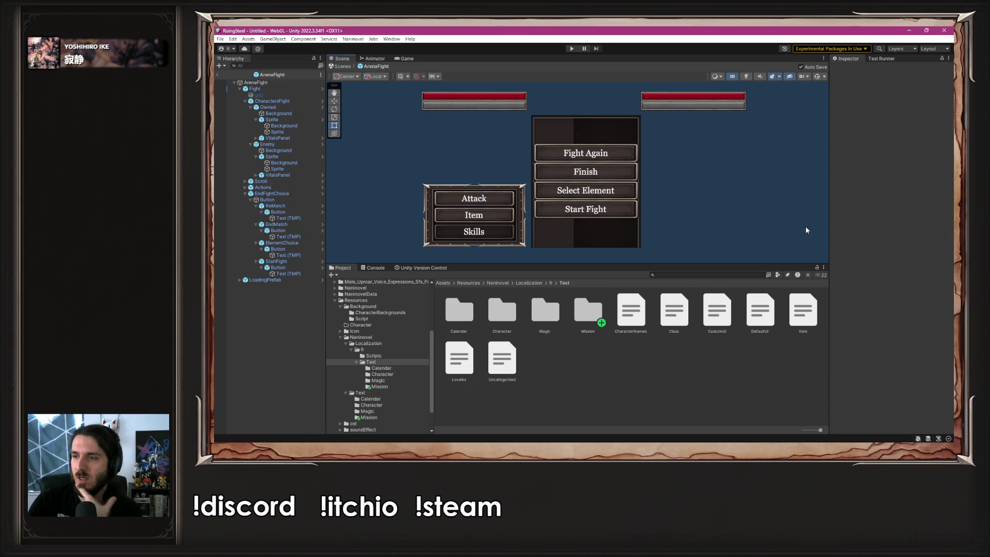
- Enter Play mode, start a New Game, and confirm the Water element for the arena
left_click(572, 48)
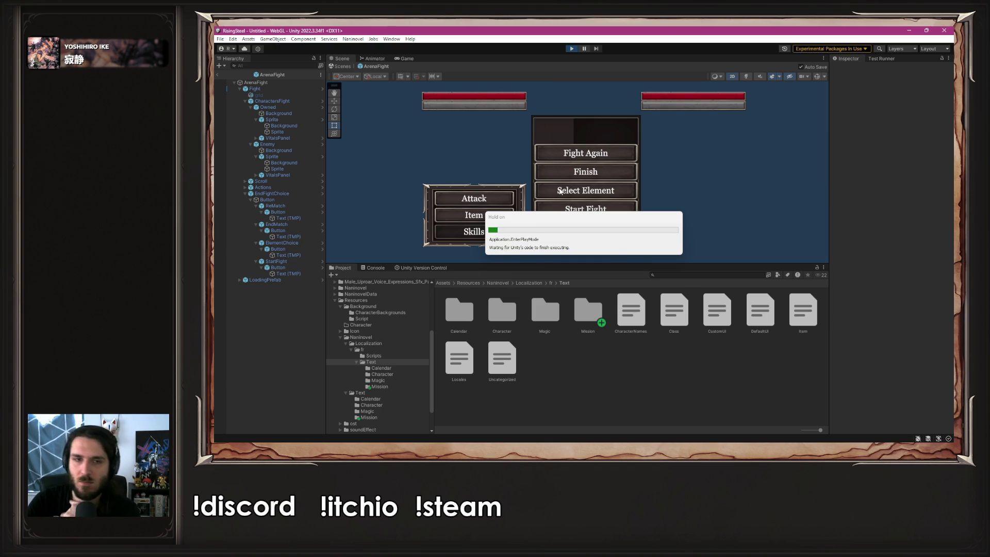
left_click(603, 118)
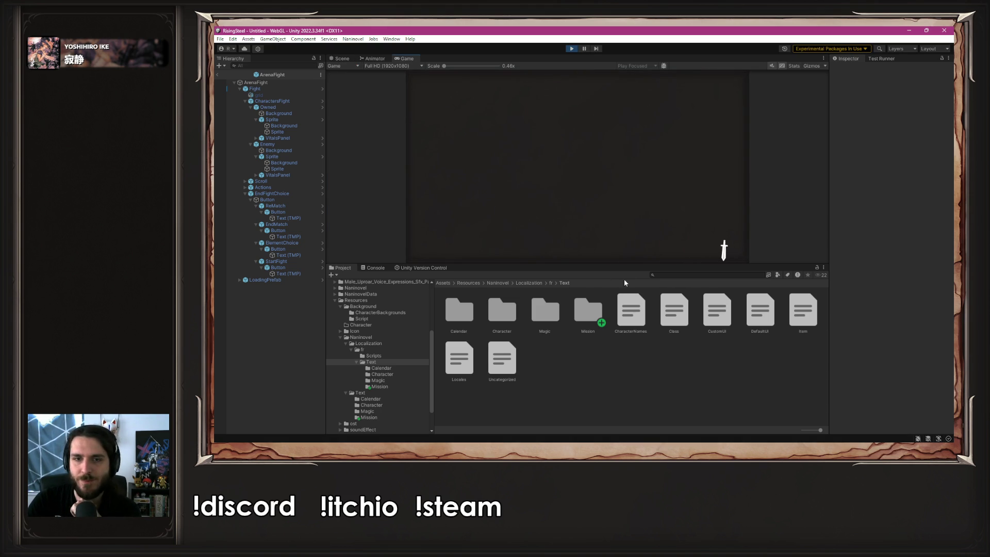
left_click_drag(621, 273, 621, 329)
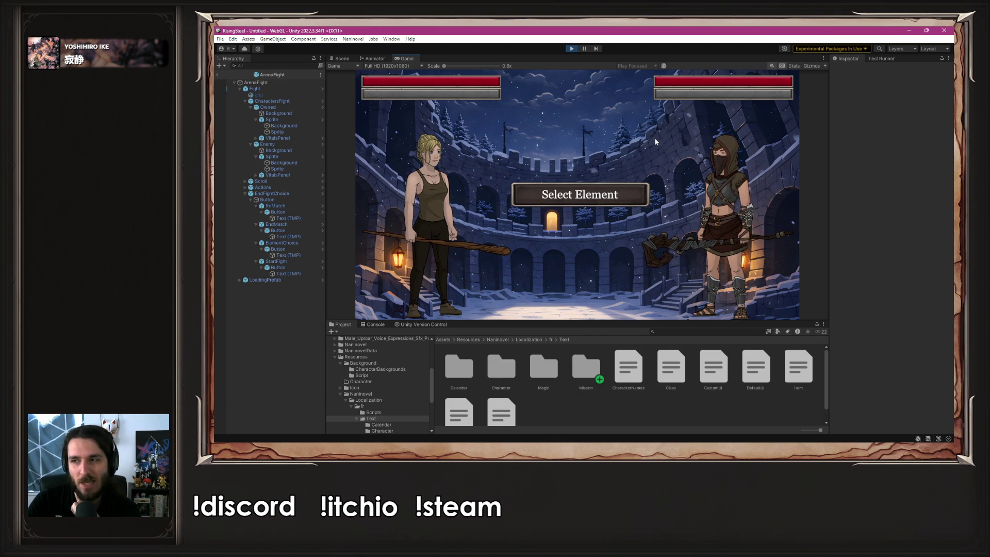
left_click(614, 195)
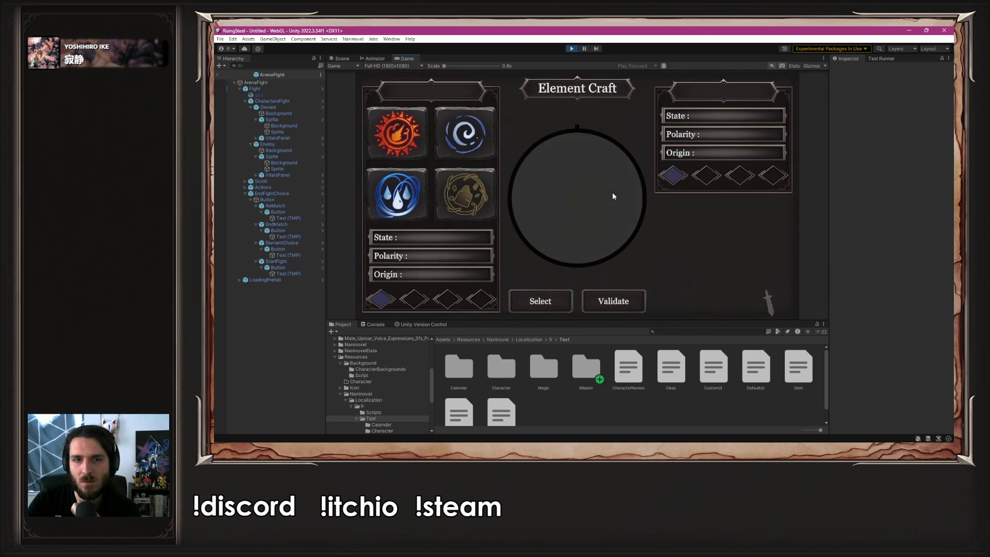
left_click(540, 306)
left_click(600, 307)
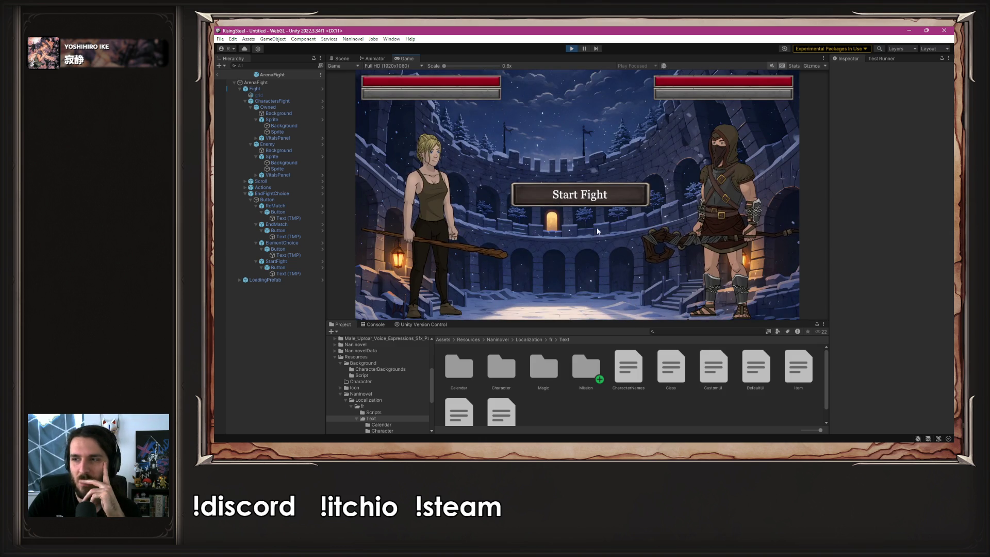
- Start the fight and attack the enemy repeatedly until it is defeated
left_click(582, 196)
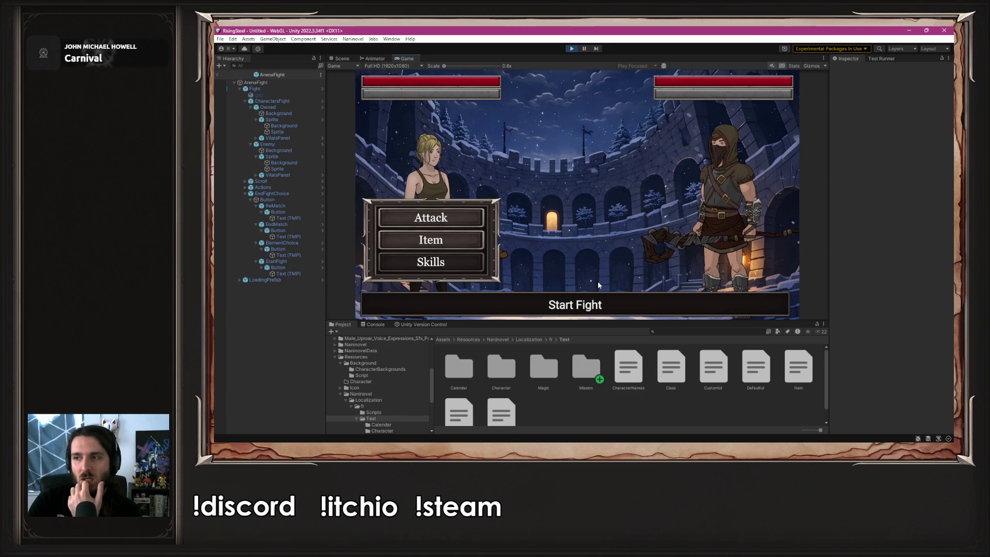
left_click(447, 219)
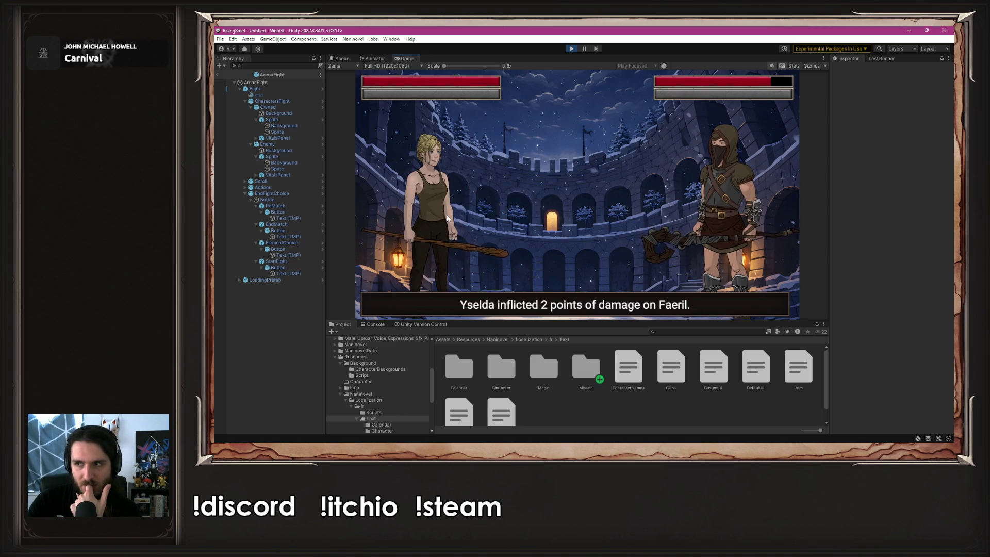
left_click(448, 219)
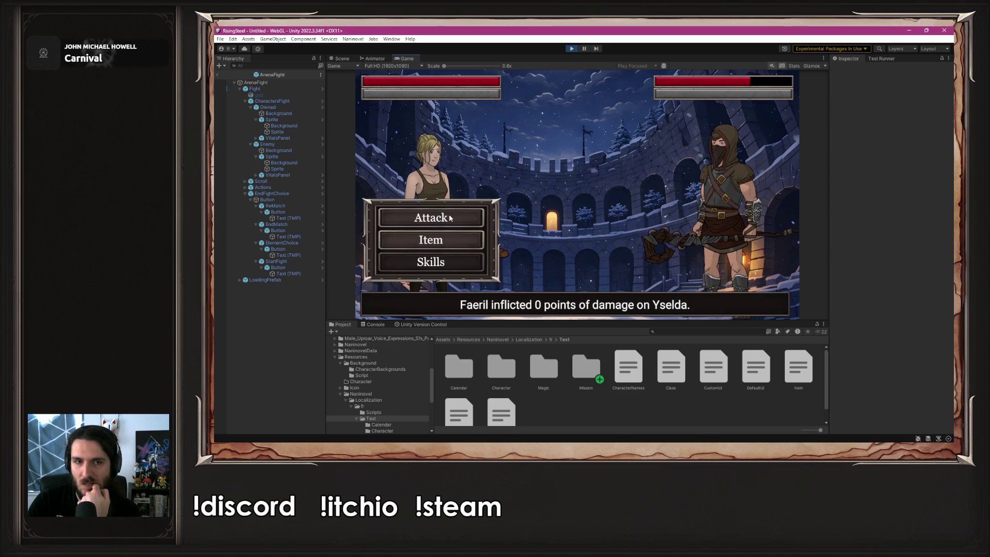
left_click(450, 218)
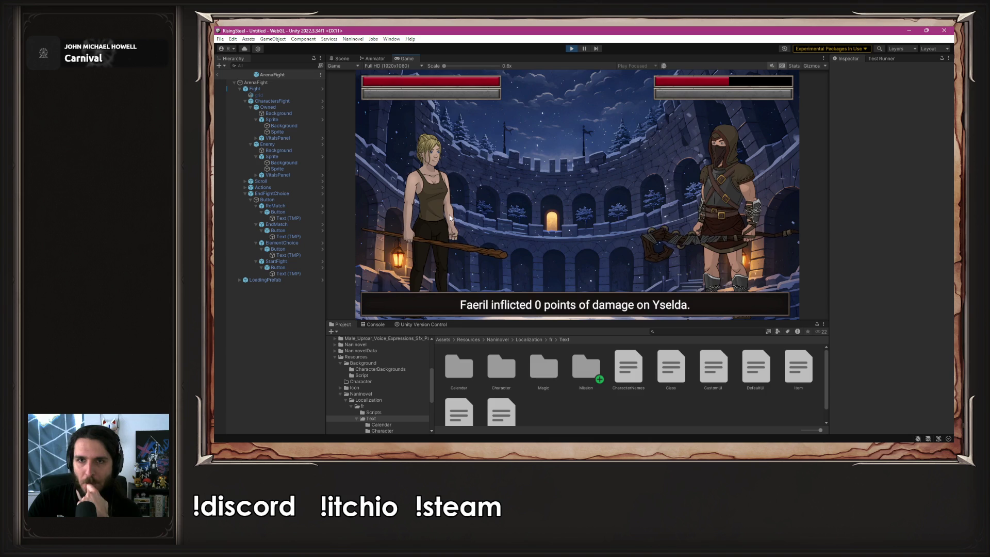
left_click(449, 218)
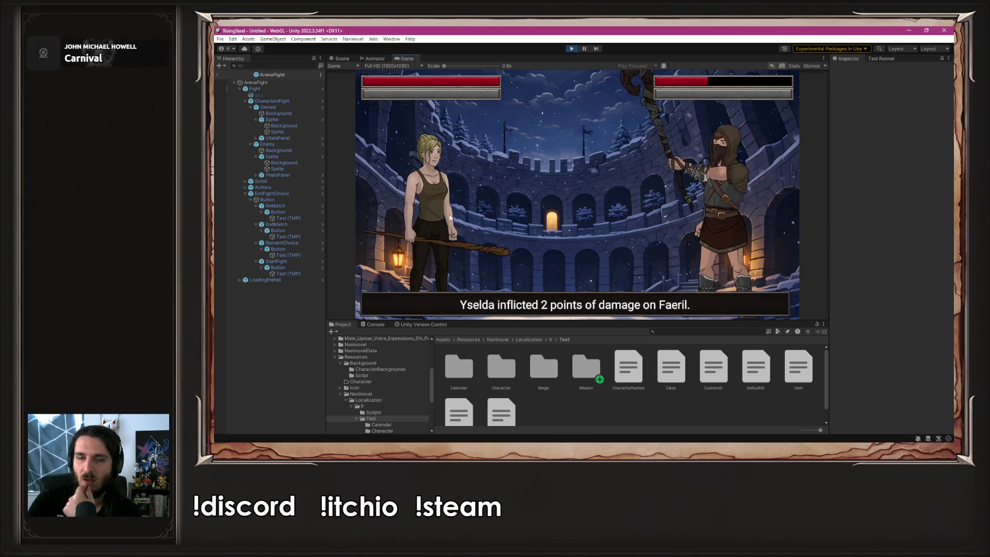
left_click(447, 220)
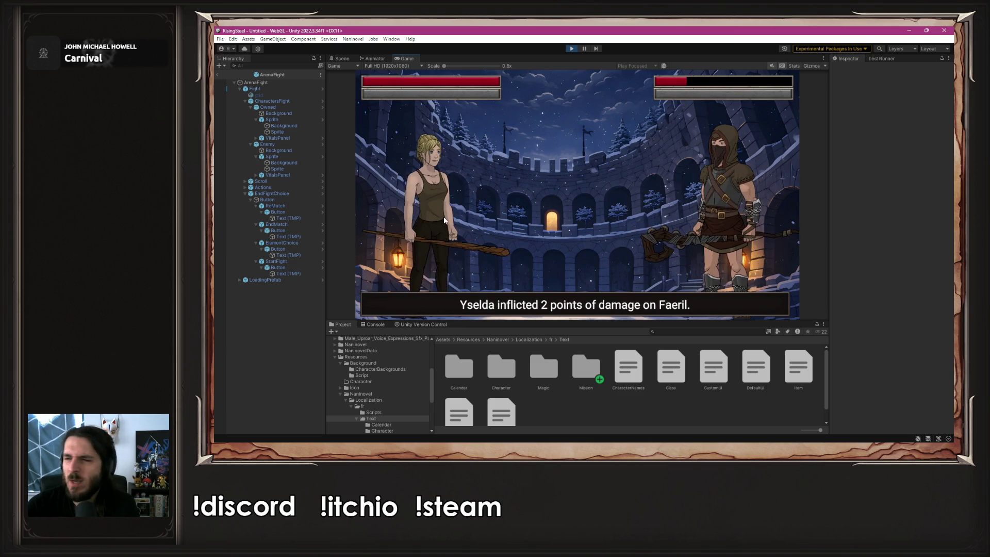
left_click(444, 220)
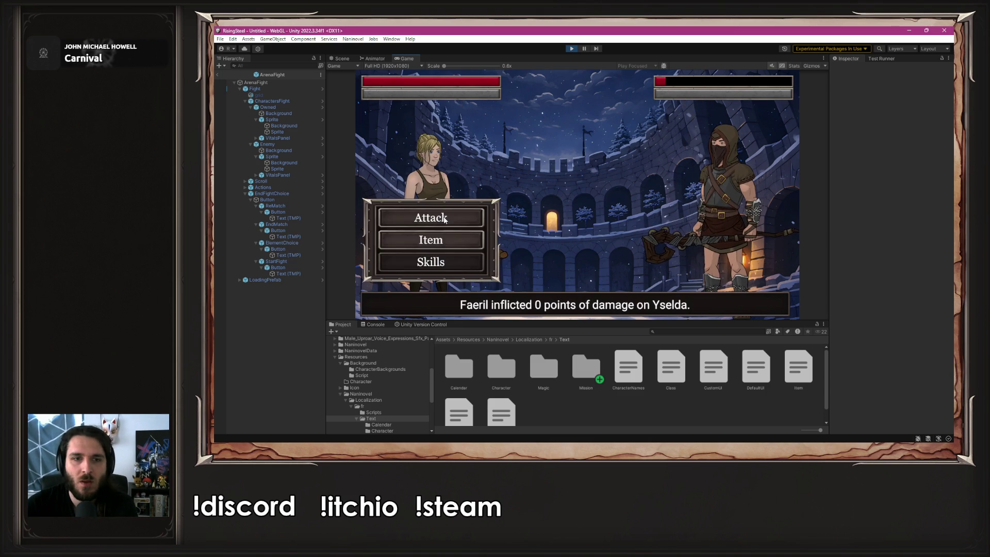
left_click(444, 220)
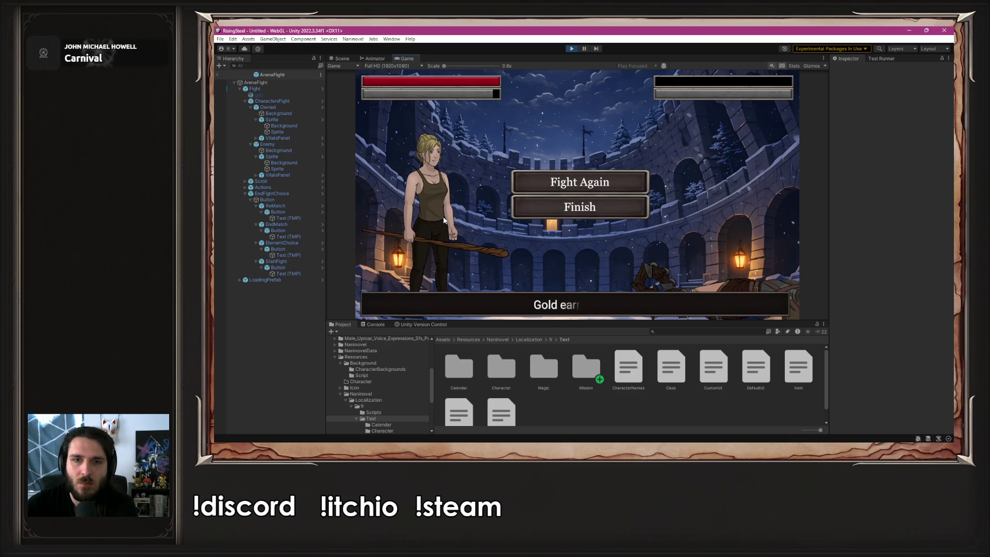
- Check that Fight Again loads a new fight, then stop Play mode
left_click(600, 182)
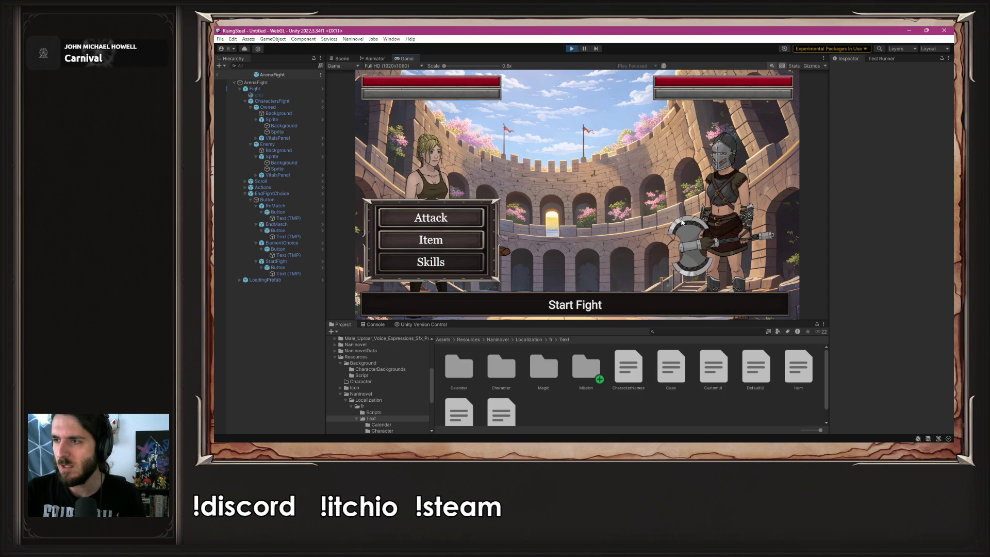
left_click(570, 48)
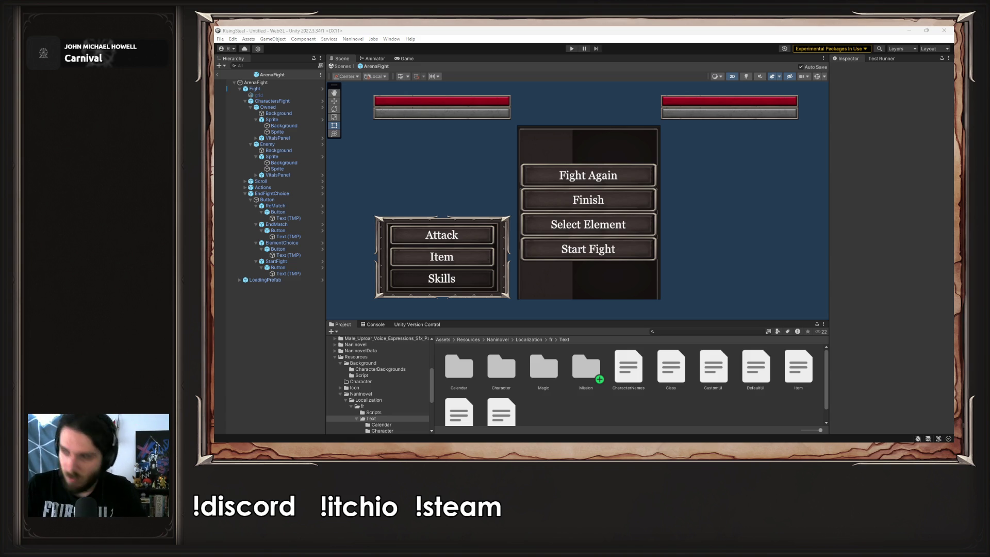
- Switch from Unity to the Visual Studio Code window showing AButton.cs
key("alt+Tab")
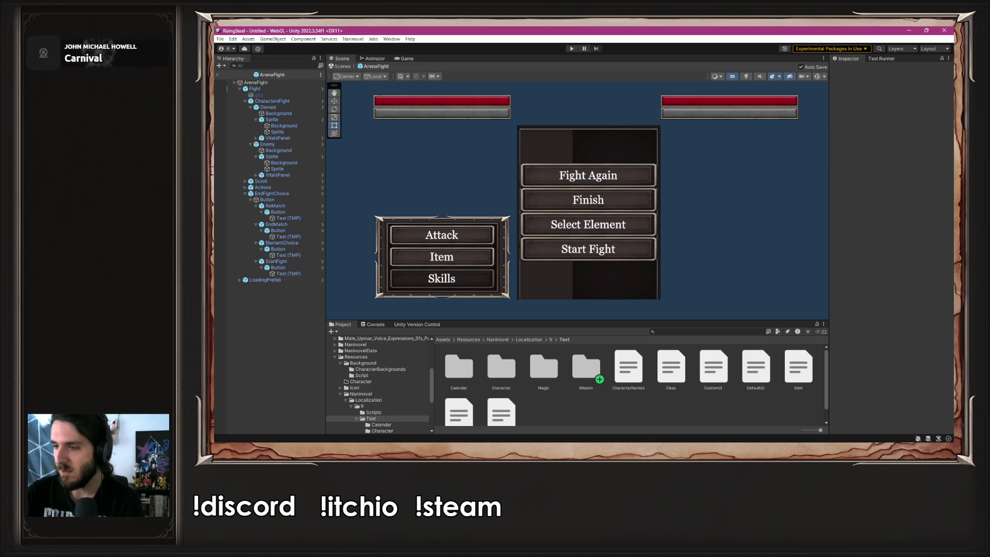
key("alt+Tab")
key("alt+Tab")
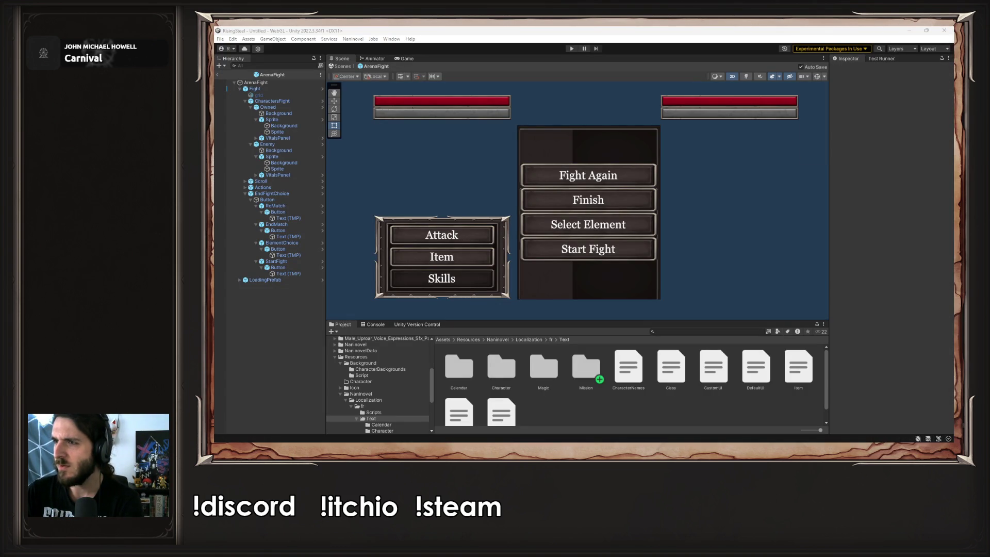
key("alt+Tab")
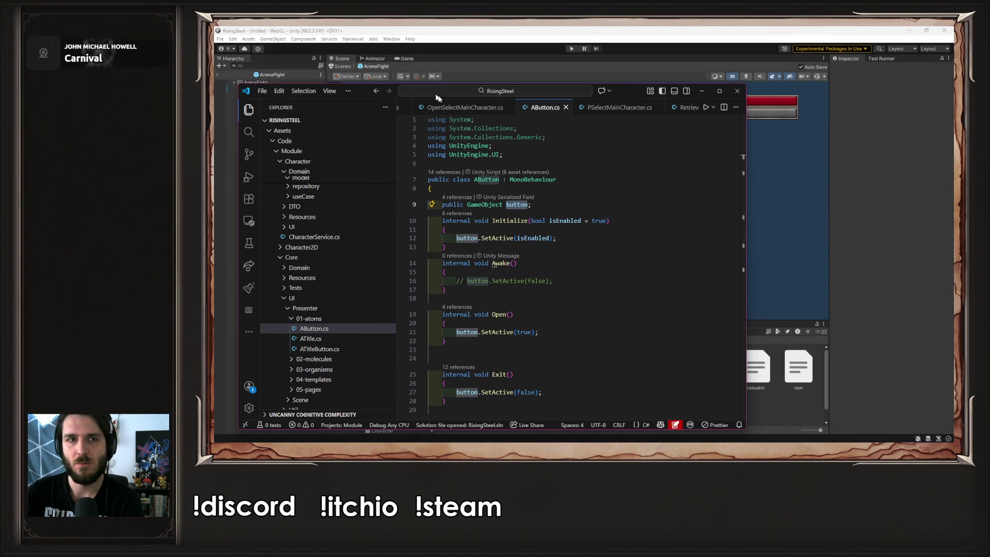
- Move, heighten and widen the VS Code window to review the whole AButton.cs script
left_click_drag(406, 103, 423, 67)
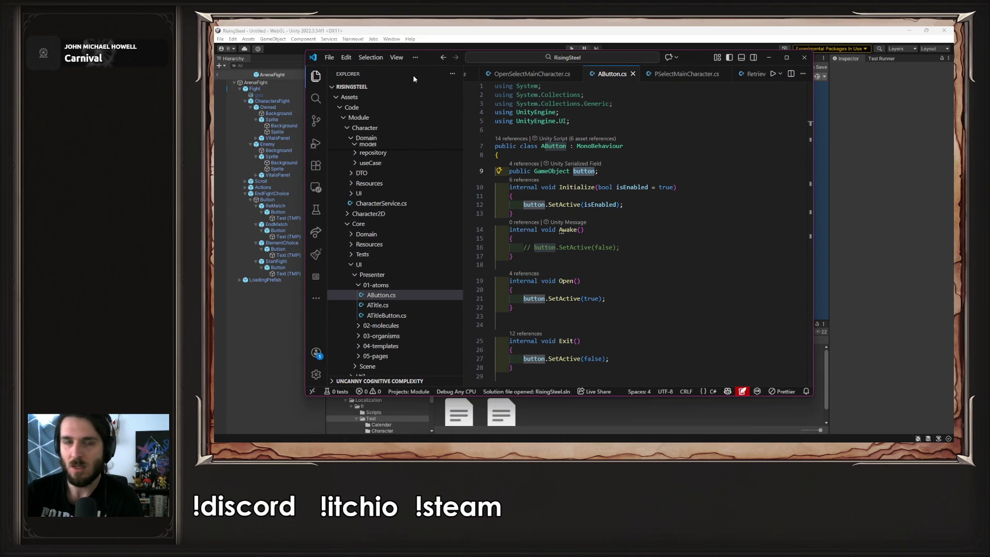
double_click(453, 47)
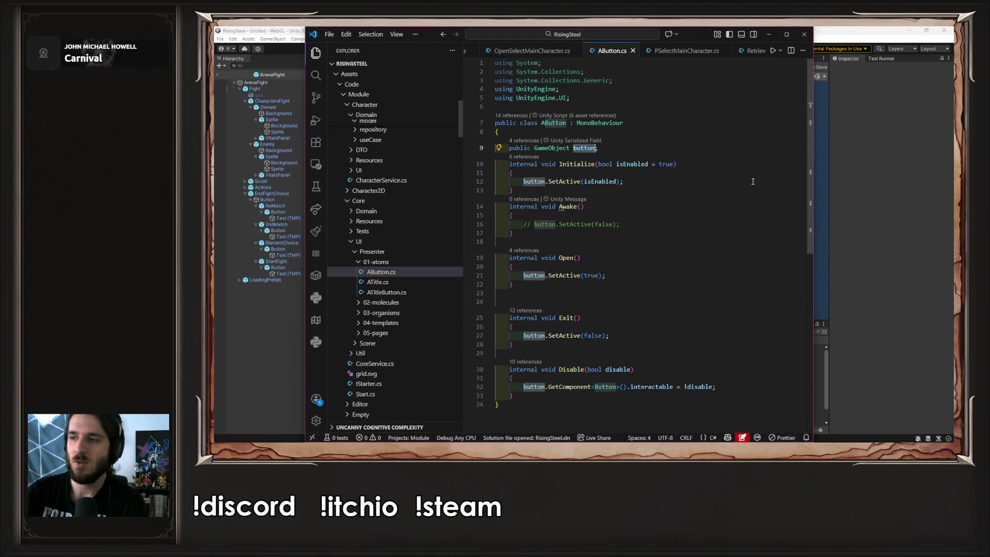
left_click_drag(813, 179, 830, 178)
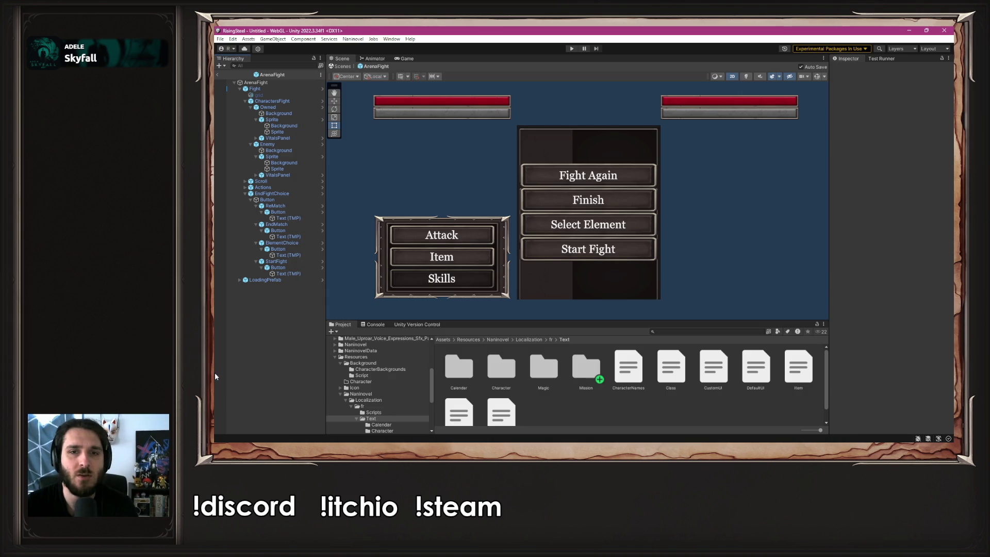
- Briefly return to Unity, then close the AButton.cs tab in VS Code
left_click(215, 373)
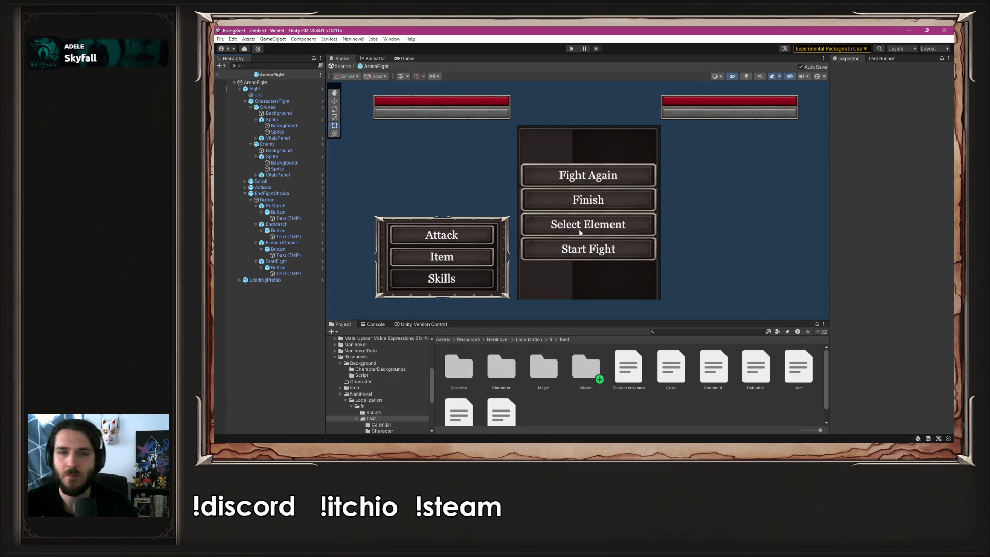
key("alt+Tab")
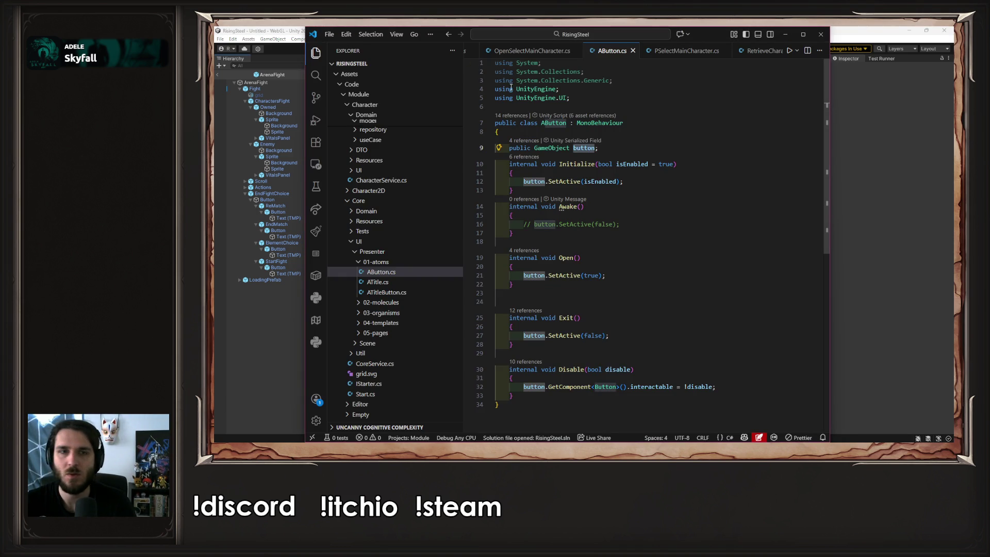
middle_click(538, 50)
- Close the remaining script tabs and collapse the Camp, Character, SelectCharacter and User folders
middle_click(537, 50)
middle_click(538, 51)
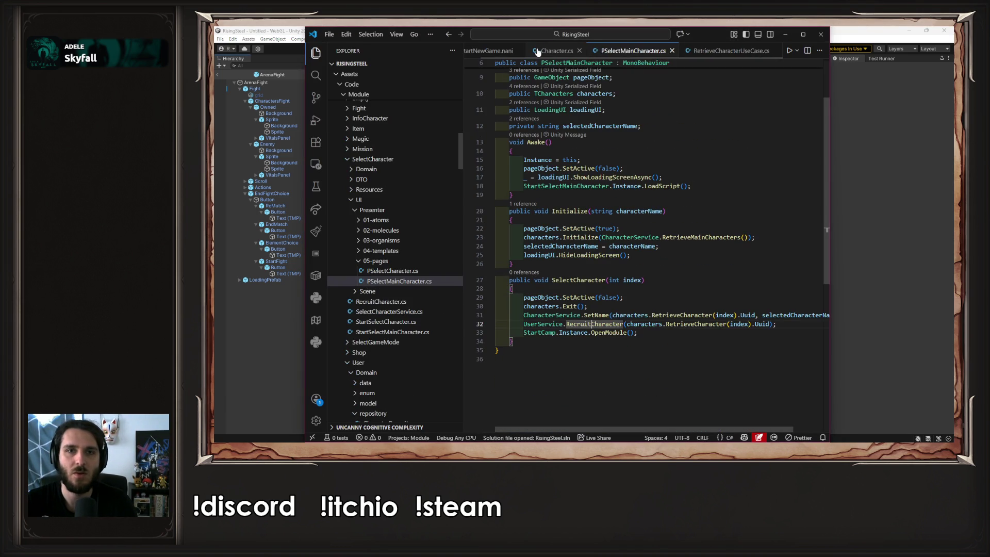
middle_click(538, 50)
middle_click(538, 50)
scroll(404, 223, "up", 5)
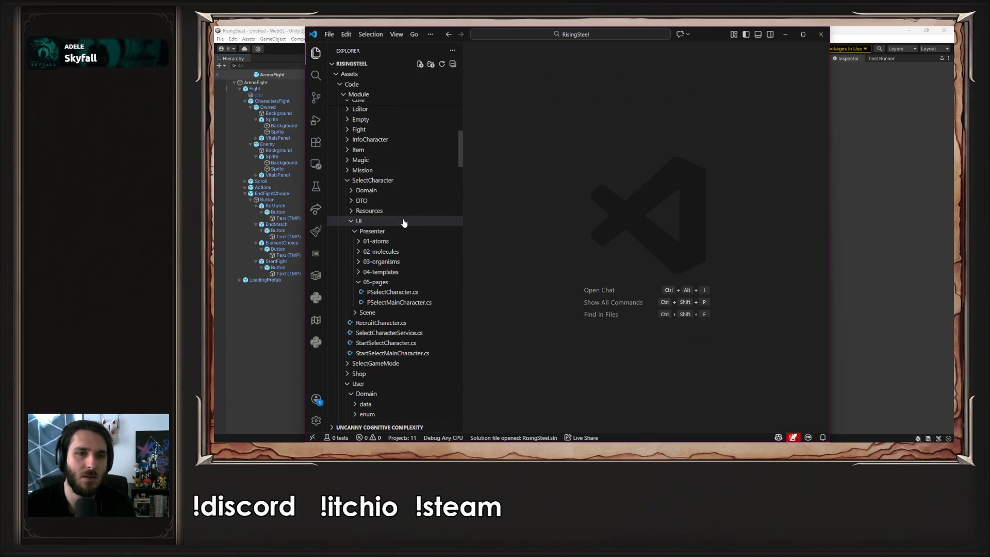
scroll(404, 223, "up", 10)
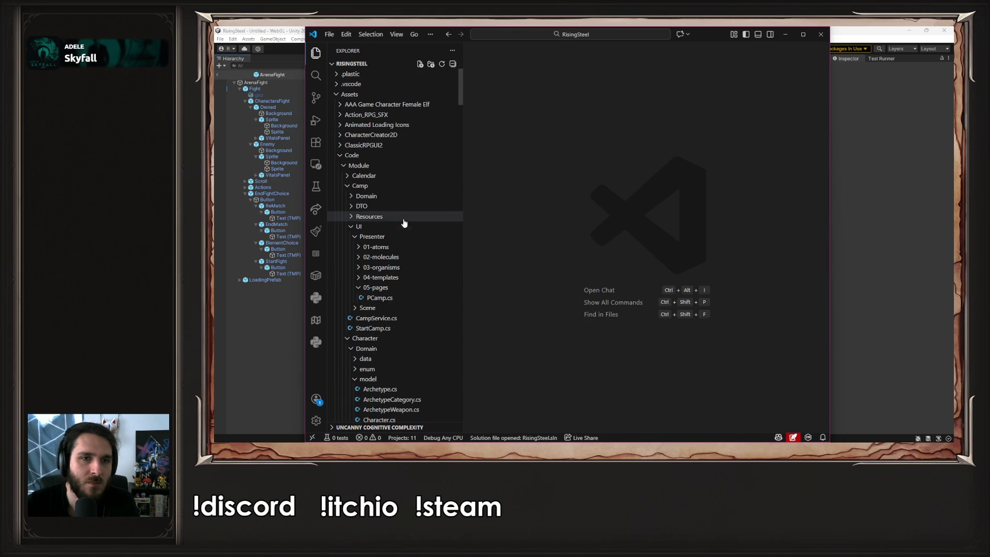
left_click(393, 185)
left_click(389, 195)
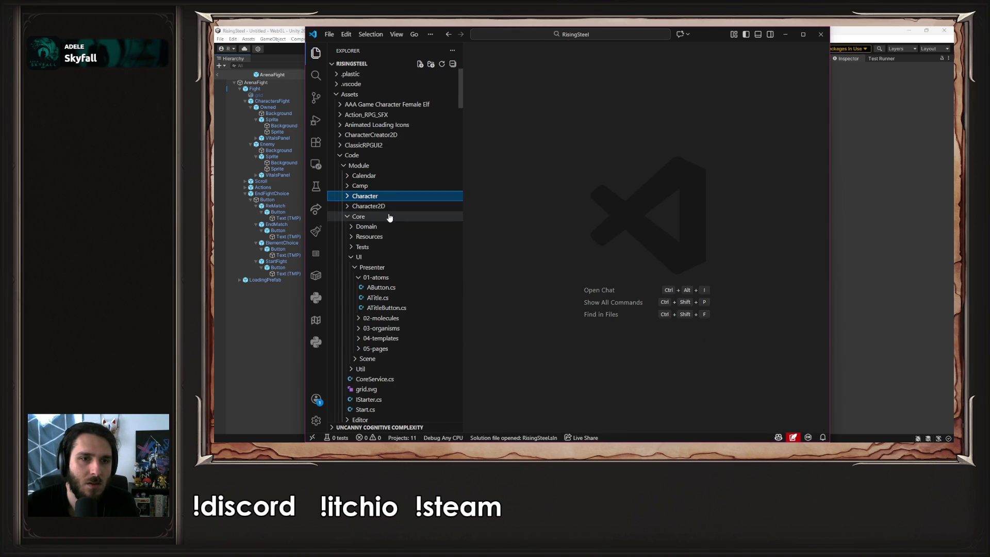
left_click(389, 216)
left_click(380, 298)
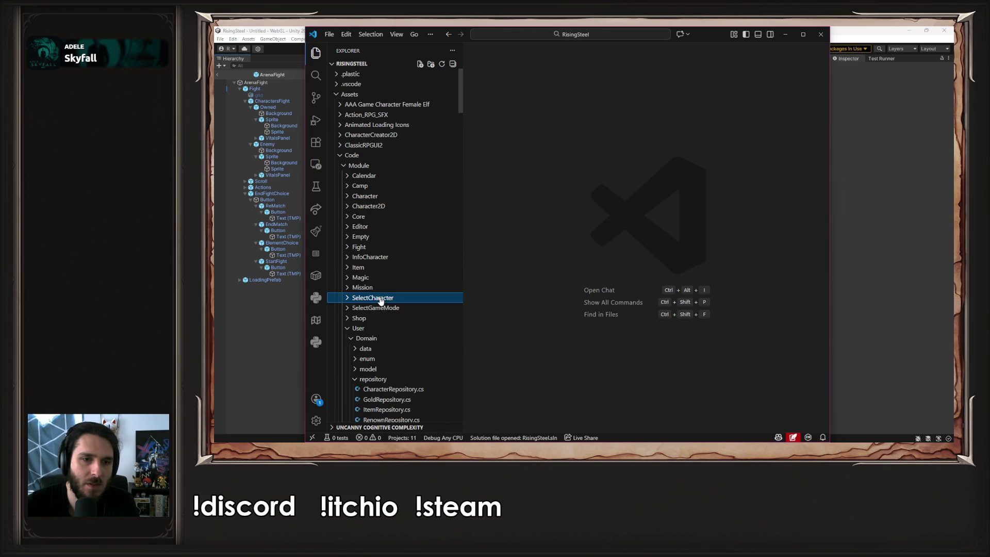
left_click(380, 330)
- Expand Fight > UI > Presenter > 05-pages and open PArenaFight.cs
left_click(406, 246)
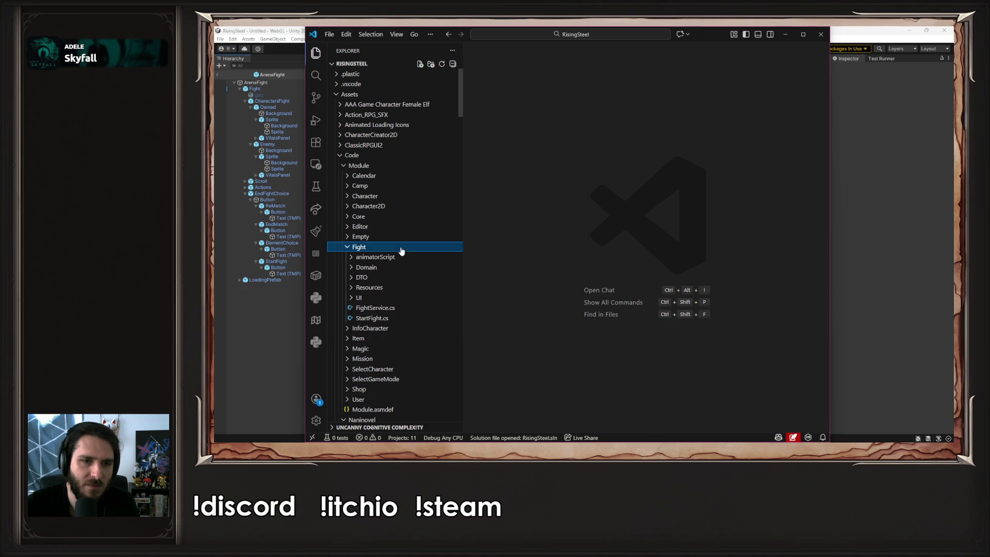
left_click(396, 297)
left_click(388, 308)
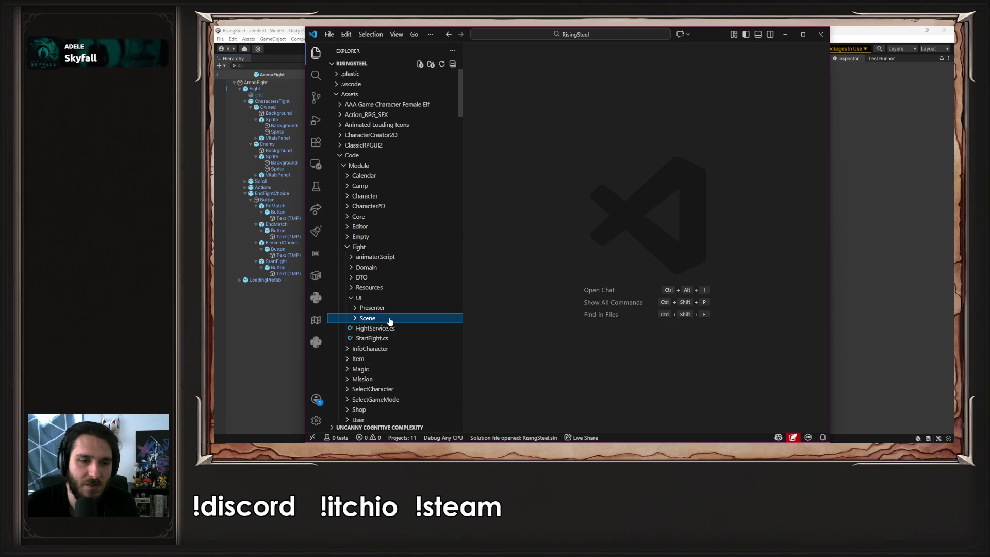
left_click(384, 358)
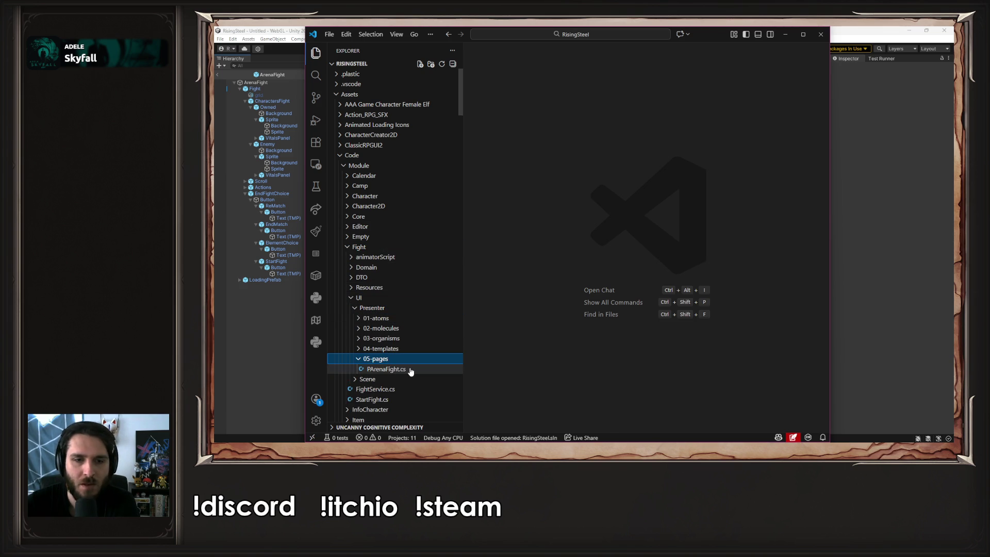
left_click(410, 370)
scroll(515, 230, "up", 15)
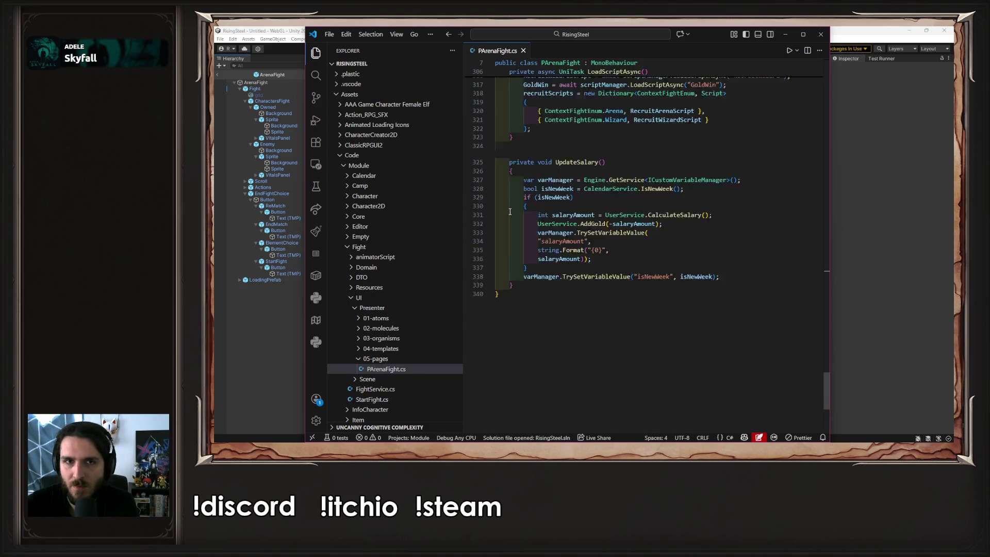
- Maximize the VS Code window and review the top of PArenaFight.cs
scroll(552, 230, "up", 20)
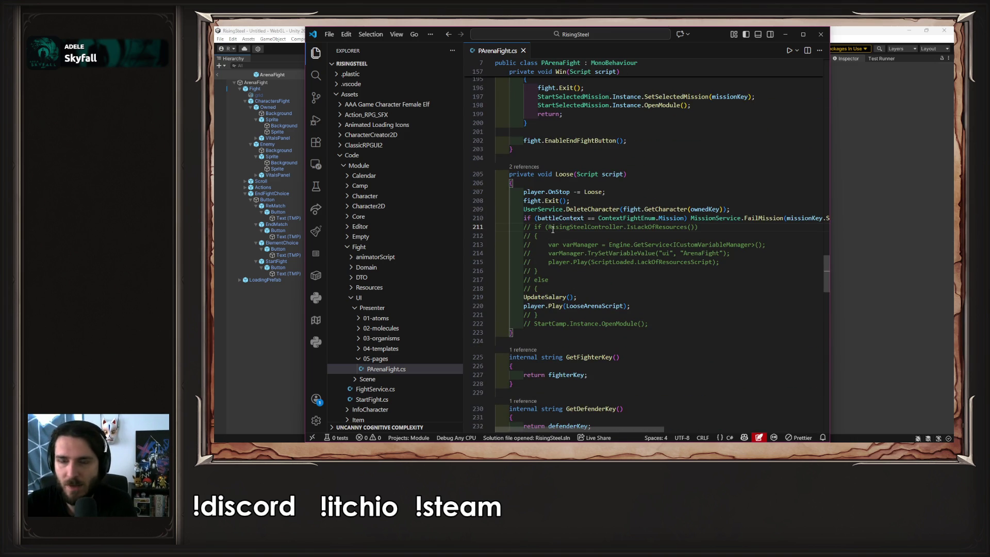
scroll(627, 239, "up", 20)
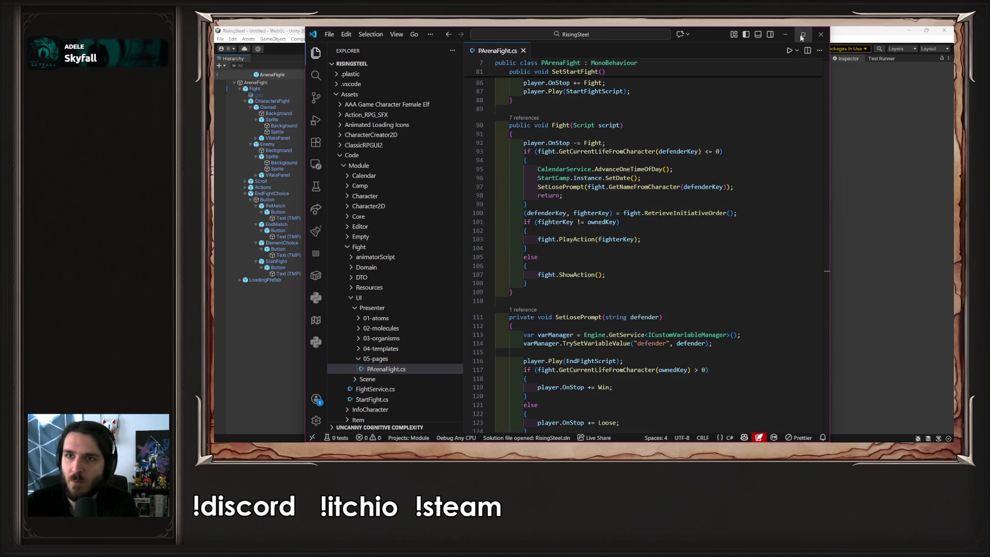
key("super+Up")
scroll(708, 257, "up", 6)
scroll(708, 256, "up", 15)
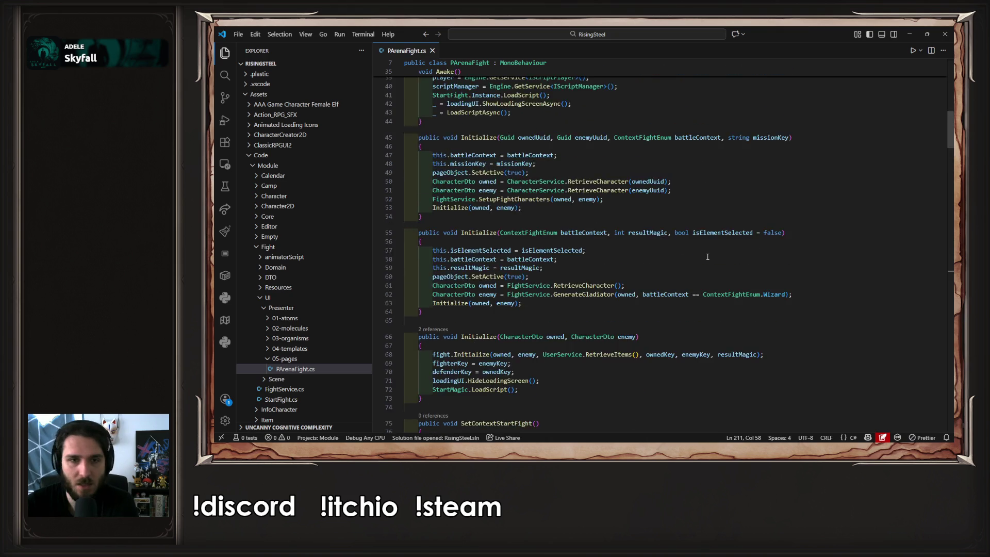
scroll(707, 256, "down", 5)
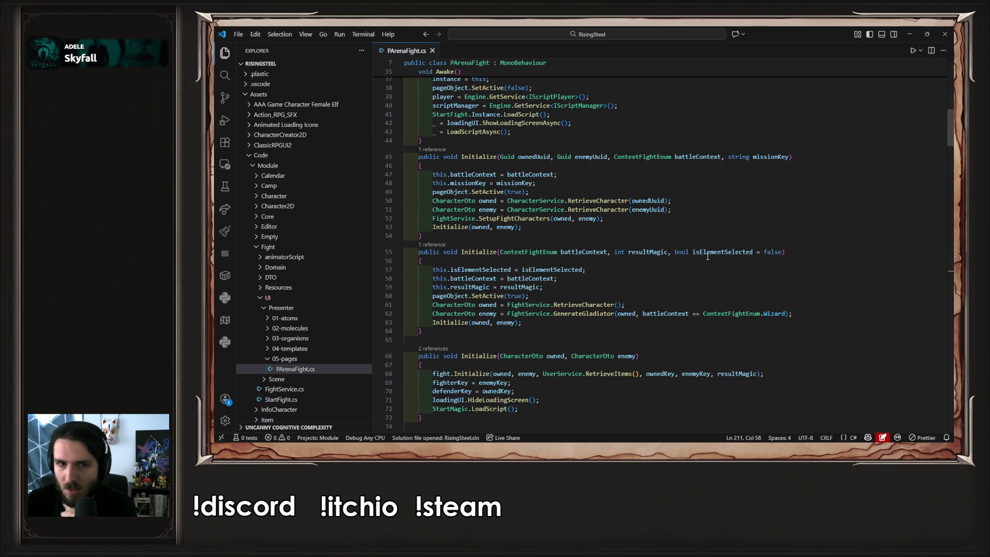
mouse_move(708, 256)
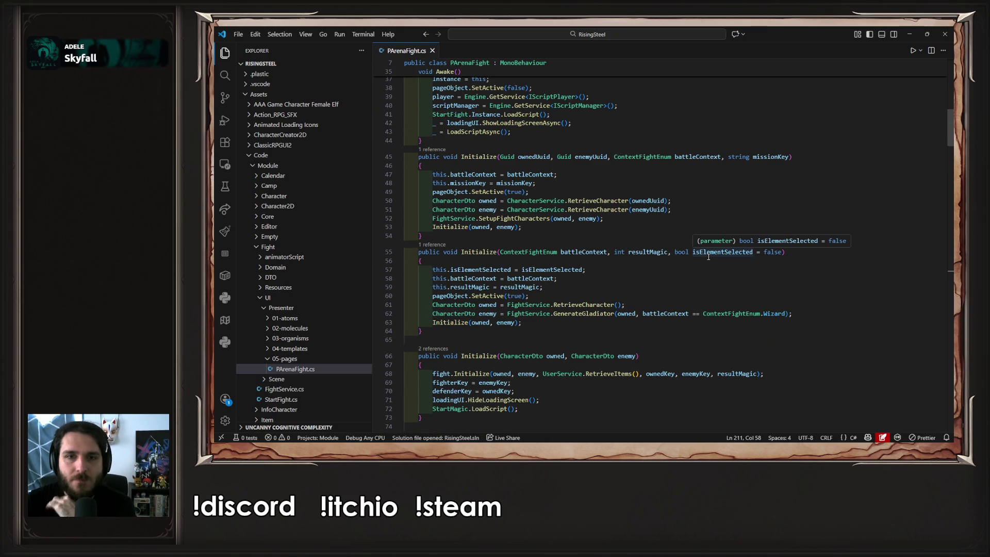
- Scroll down to ReMatch and jump to the OpenModule definition in StartFight.cs
scroll(709, 260, "down", 10)
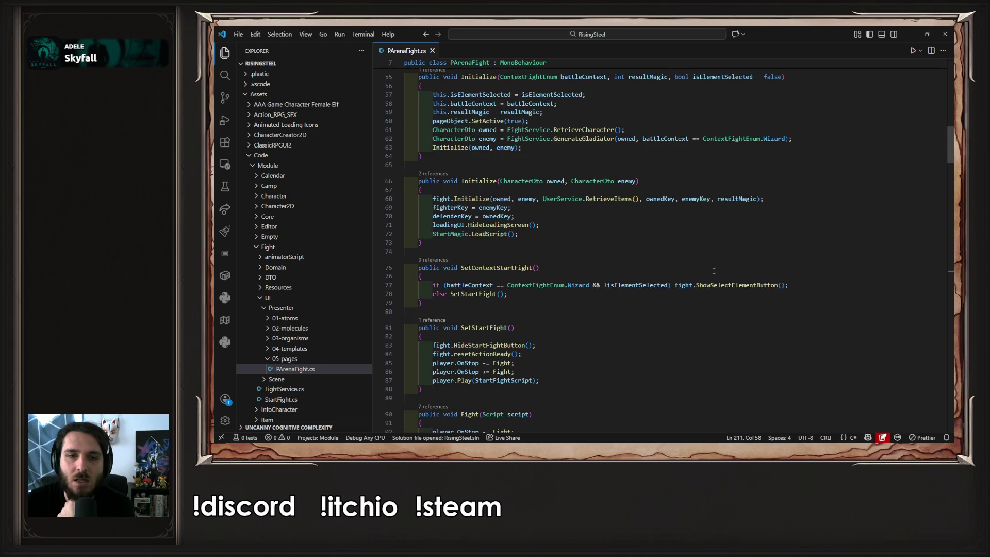
scroll(713, 271, "down", 8)
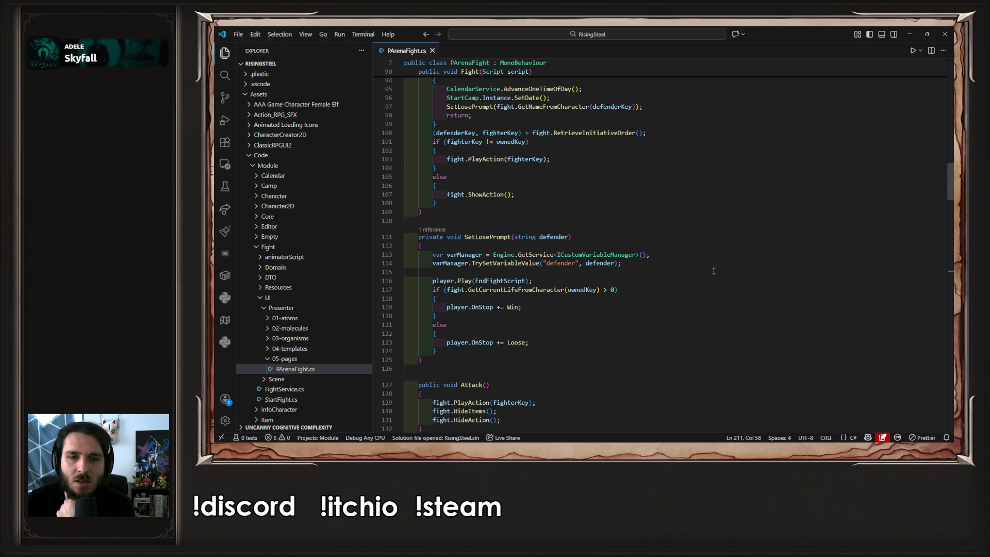
scroll(714, 271, "down", 15)
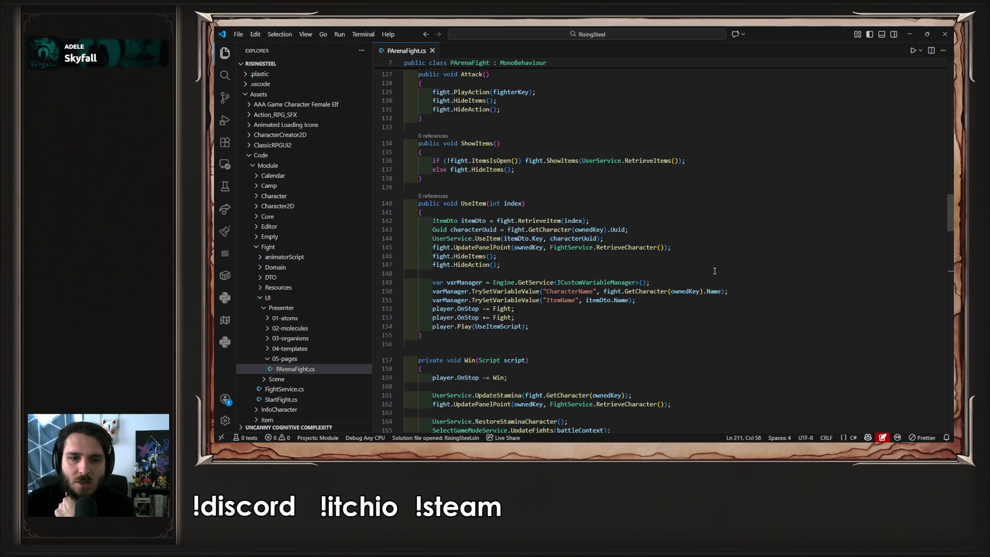
scroll(715, 270, "down", 8)
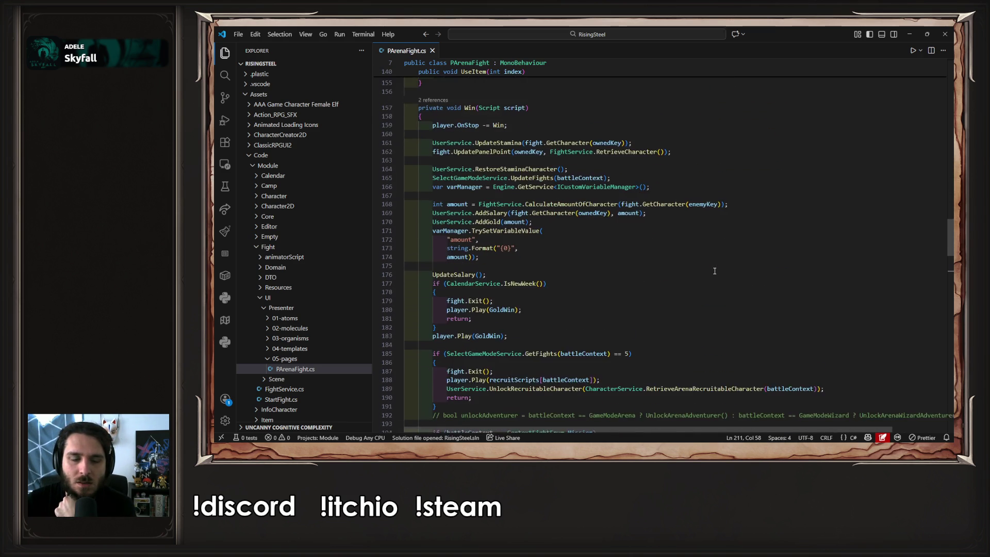
scroll(714, 271, "down", 14)
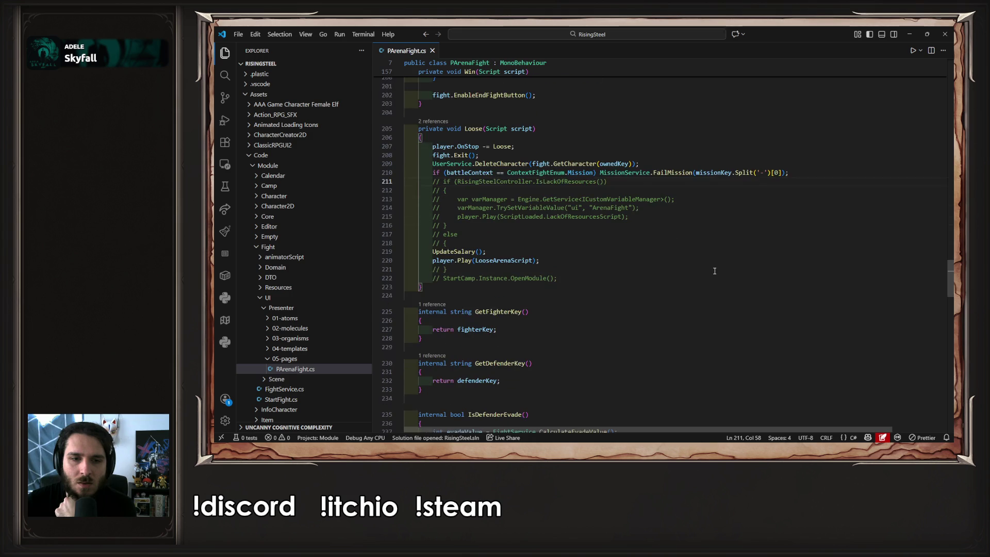
scroll(715, 270, "down", 9)
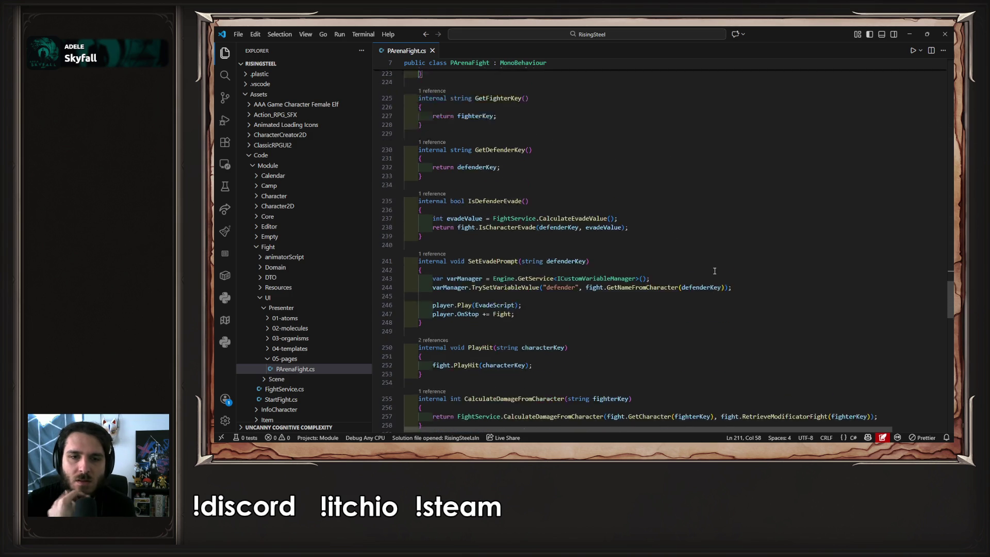
scroll(715, 270, "down", 8)
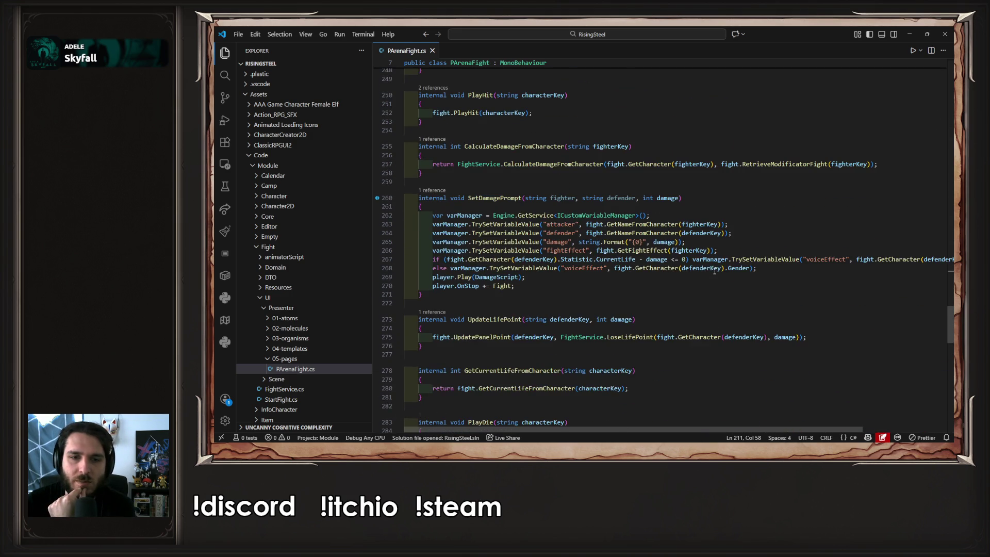
scroll(715, 271, "down", 7)
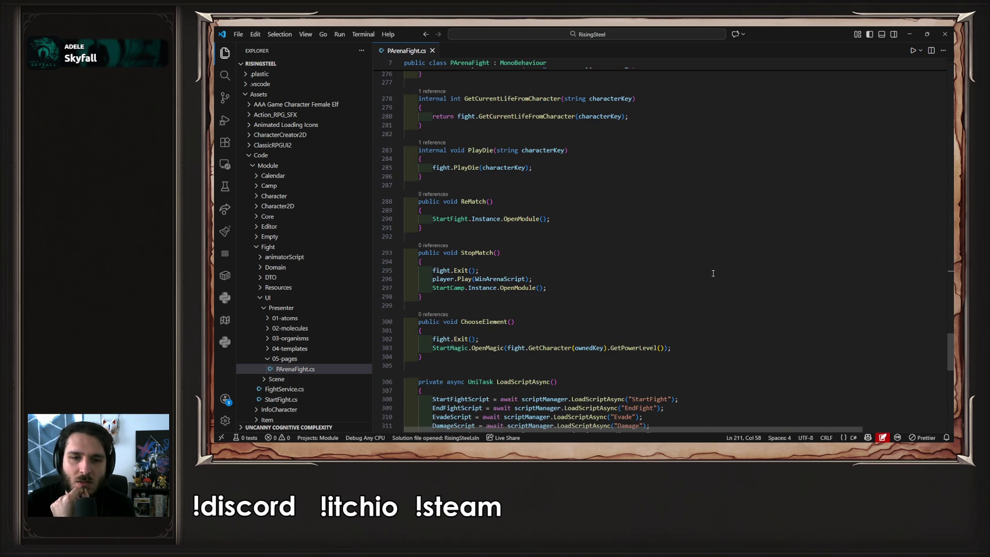
left_click(523, 220)
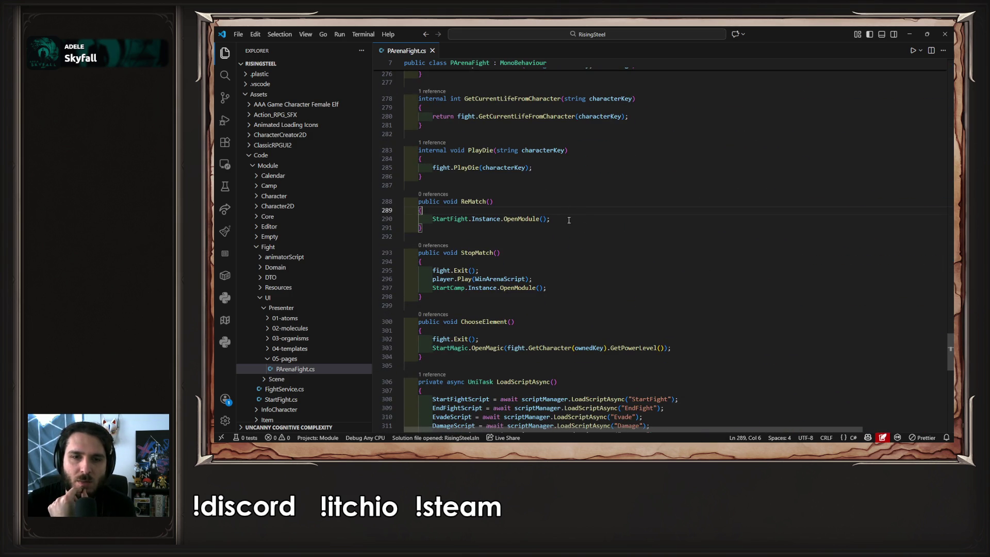
left_click(523, 221, "ctrl")
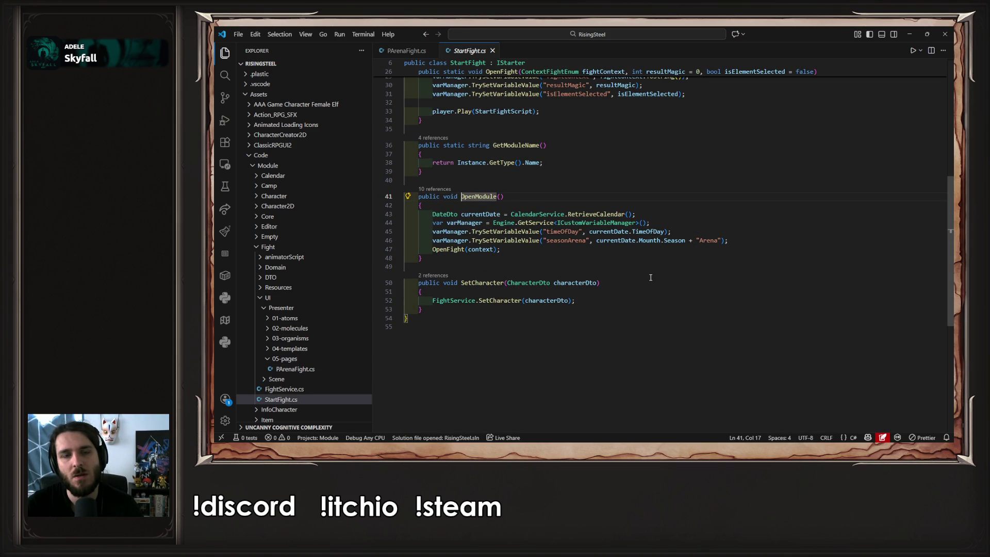
- Add Debug.Log(context); before OpenFight in OpenModule, save StartFight.cs, and return to Unity
scroll(651, 277, "up", 6)
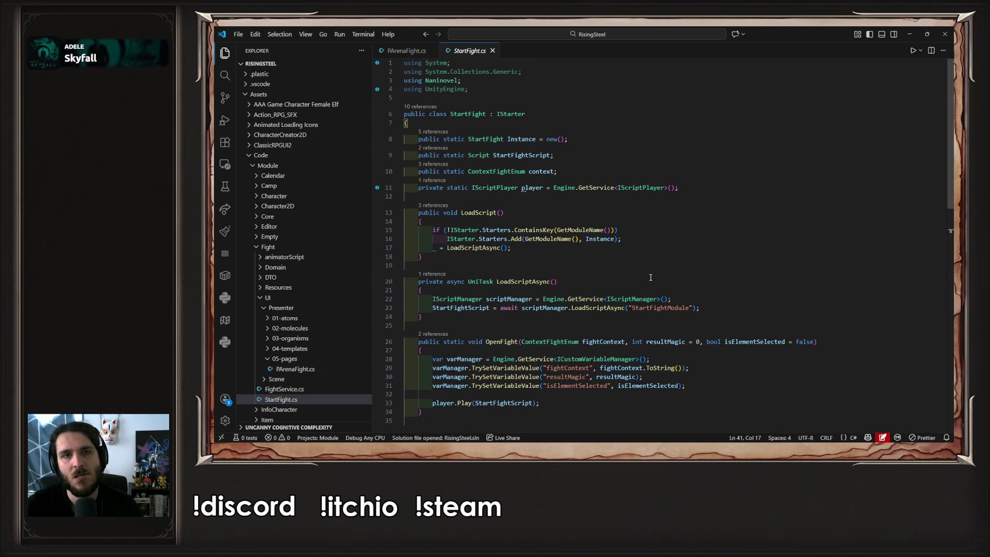
scroll(651, 278, "down", 5)
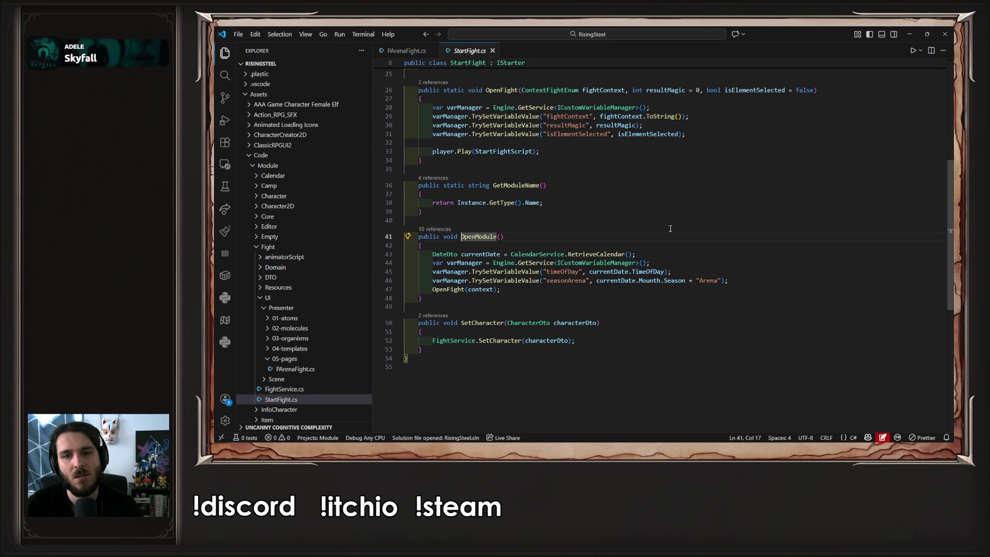
scroll(670, 229, "up", 5)
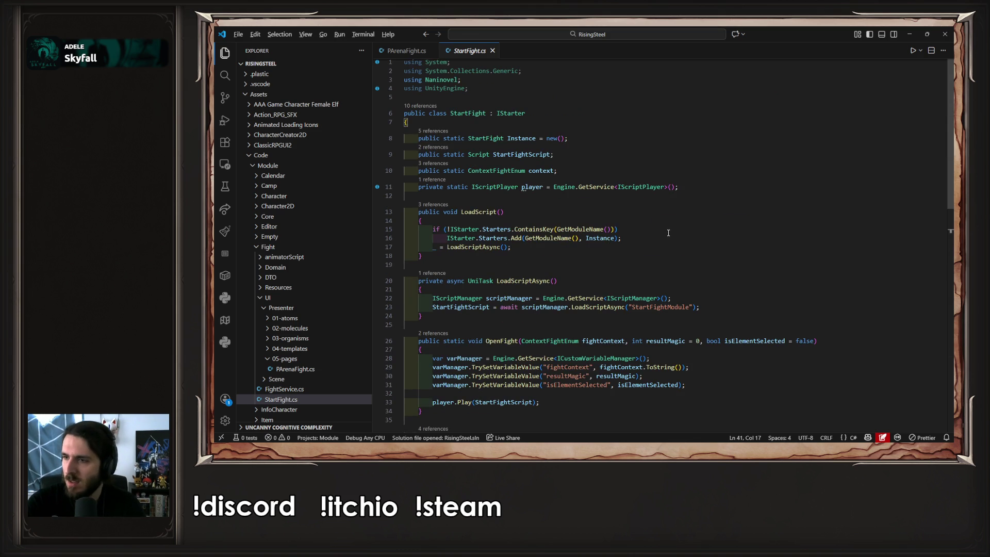
scroll(668, 233, "down", 5)
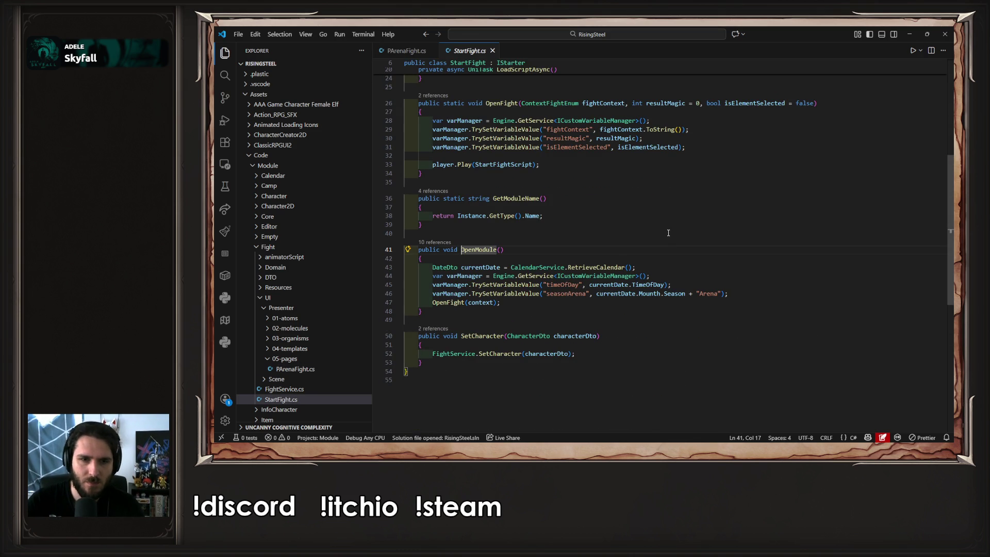
left_click(745, 293)
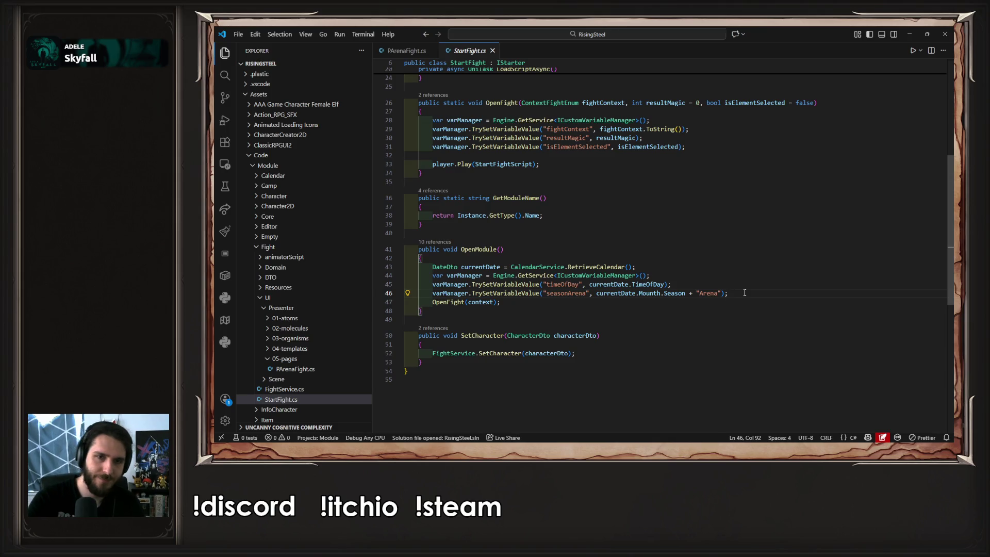
key("Return")
type("Debug.Log(\"Open Fight Module\");")
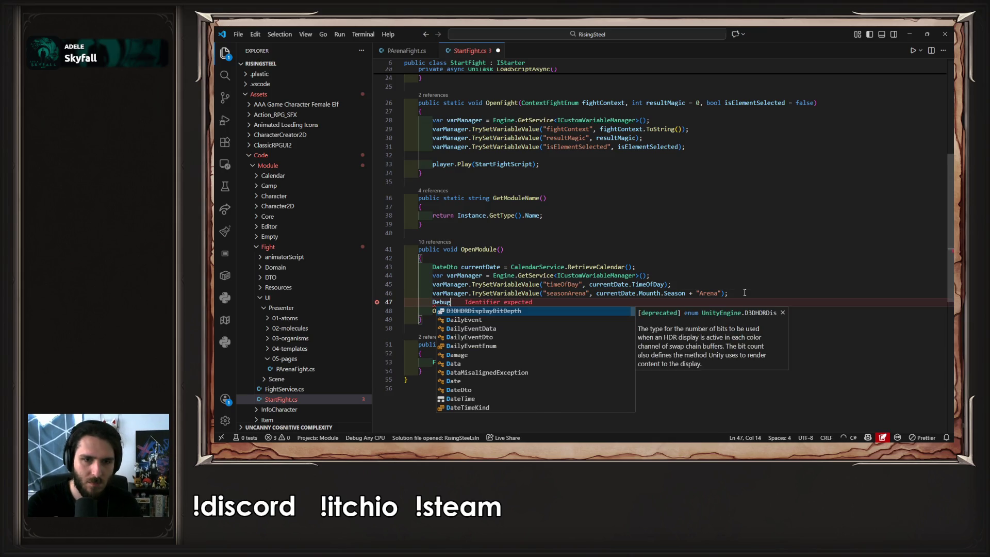
key("Left")
key("Left")
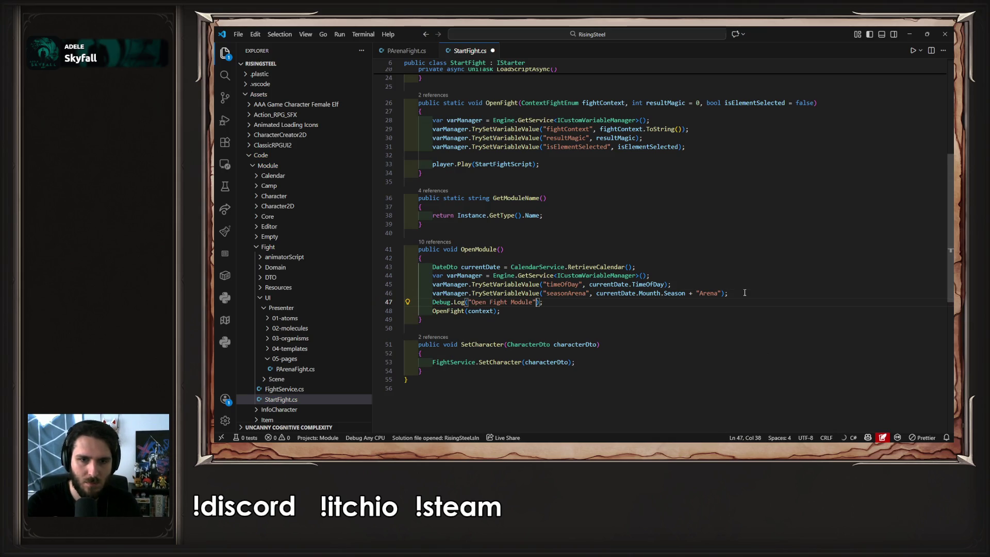
key("shift+Right")
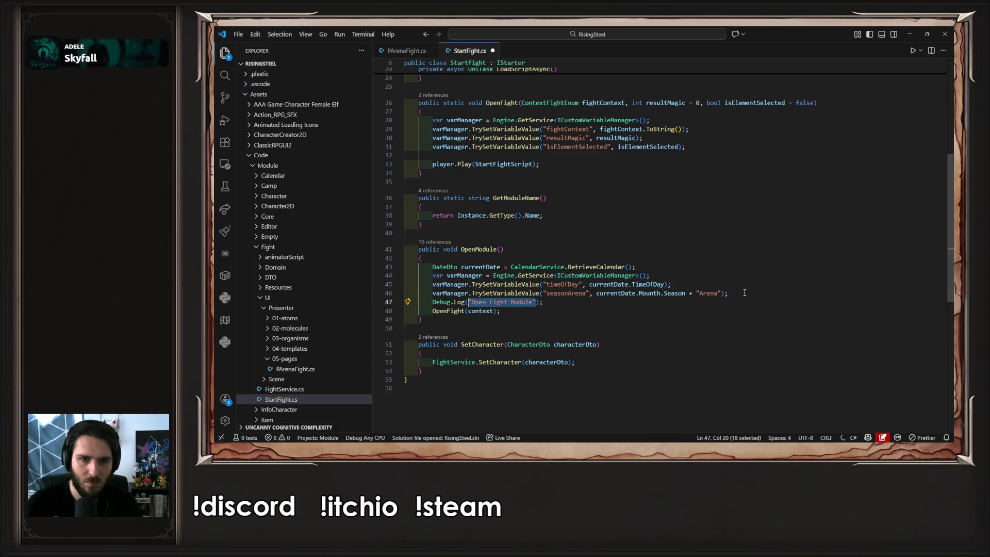
type("context")
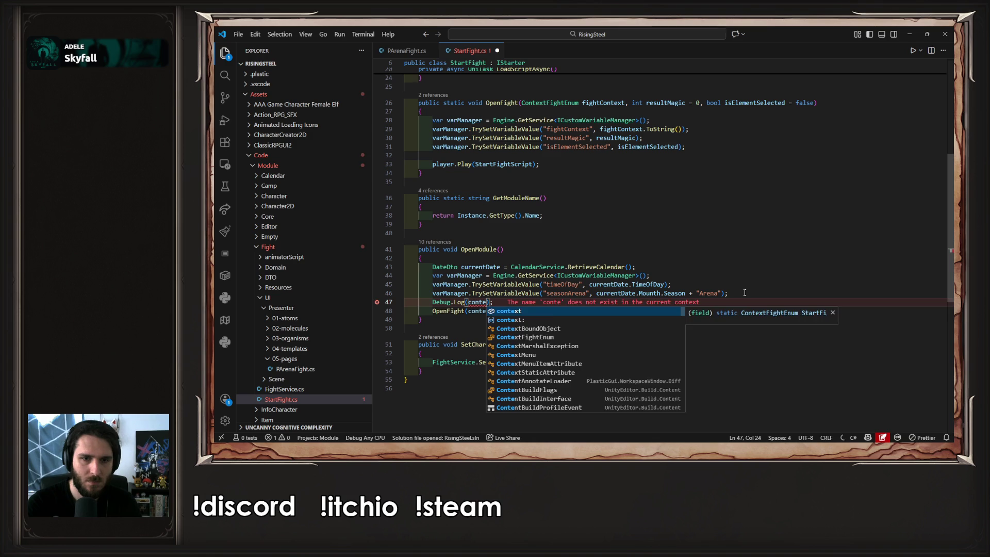
key("ctrl+s")
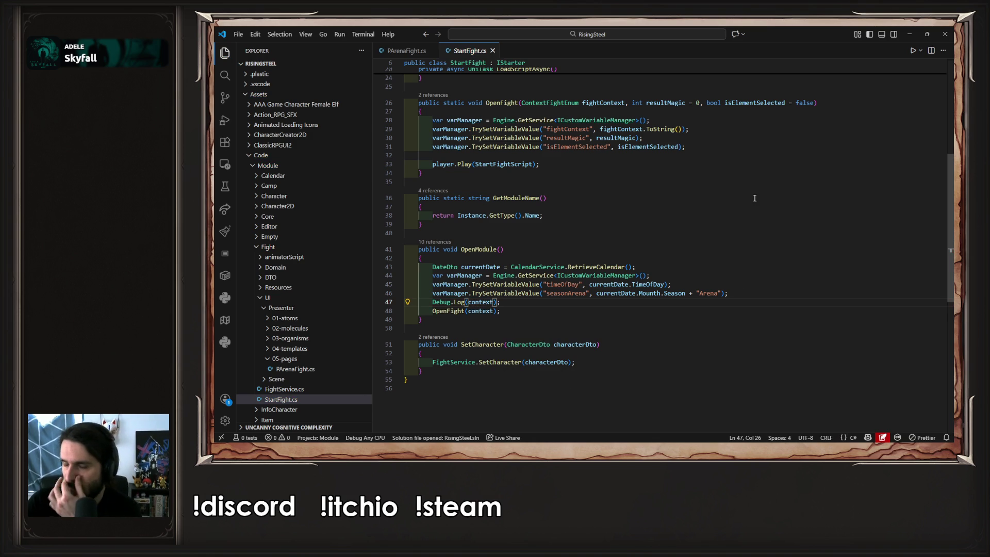
left_click(911, 35)
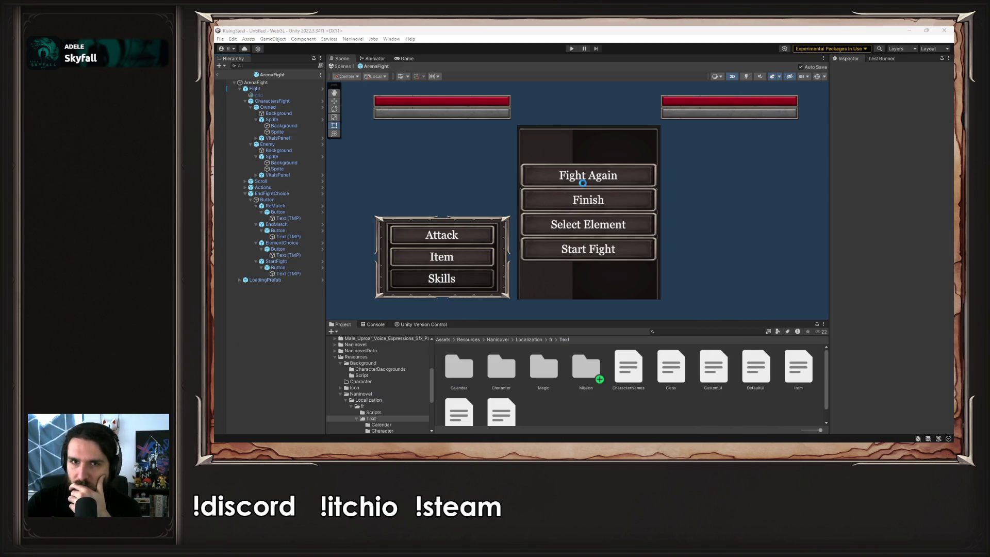
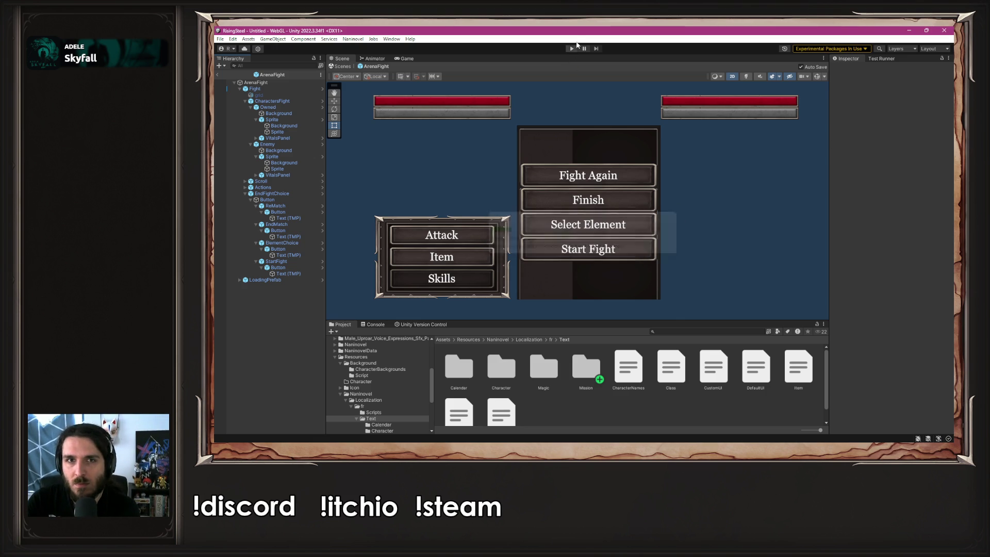
- Playtest a new game, craft the Fire element in Element Craft, and start the arena fight
left_click(572, 49)
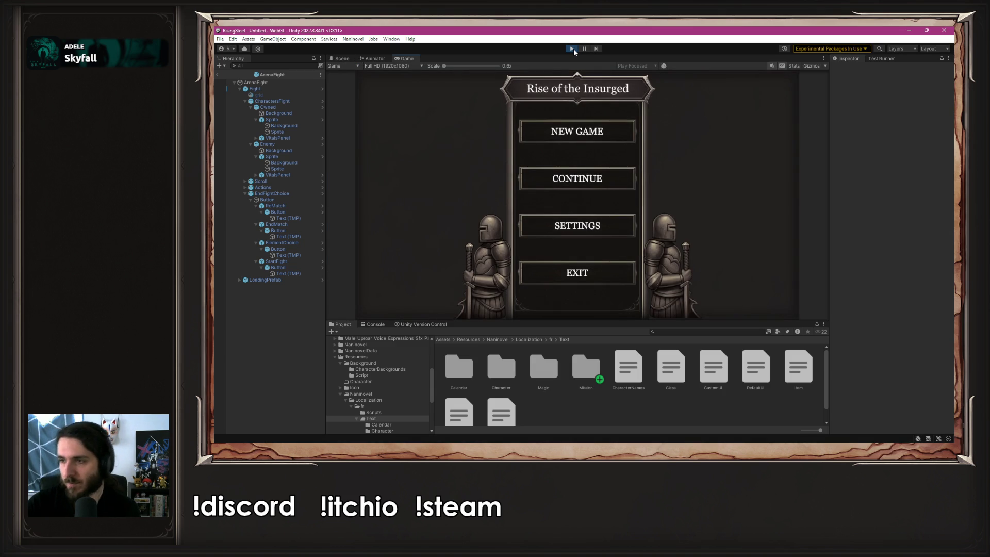
left_click(591, 135)
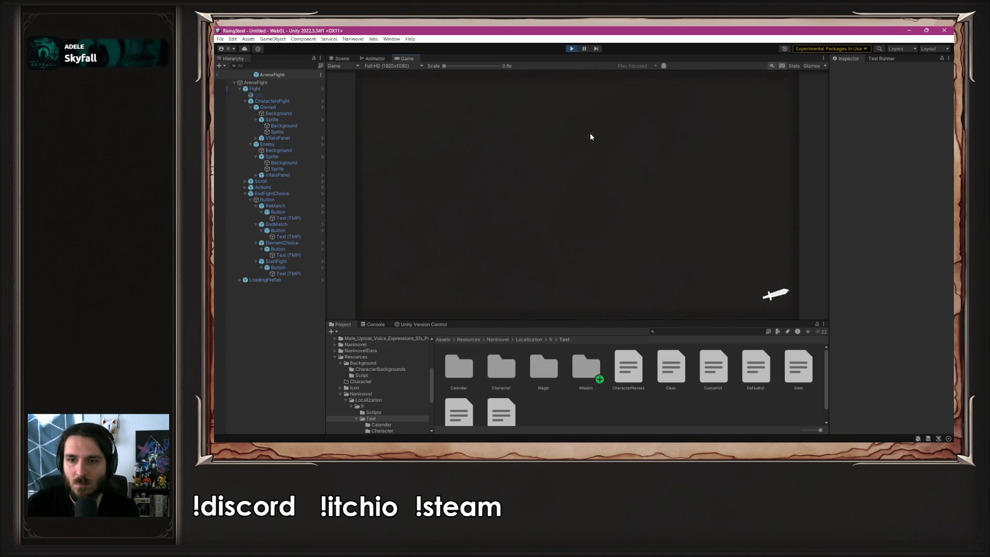
left_click(595, 196)
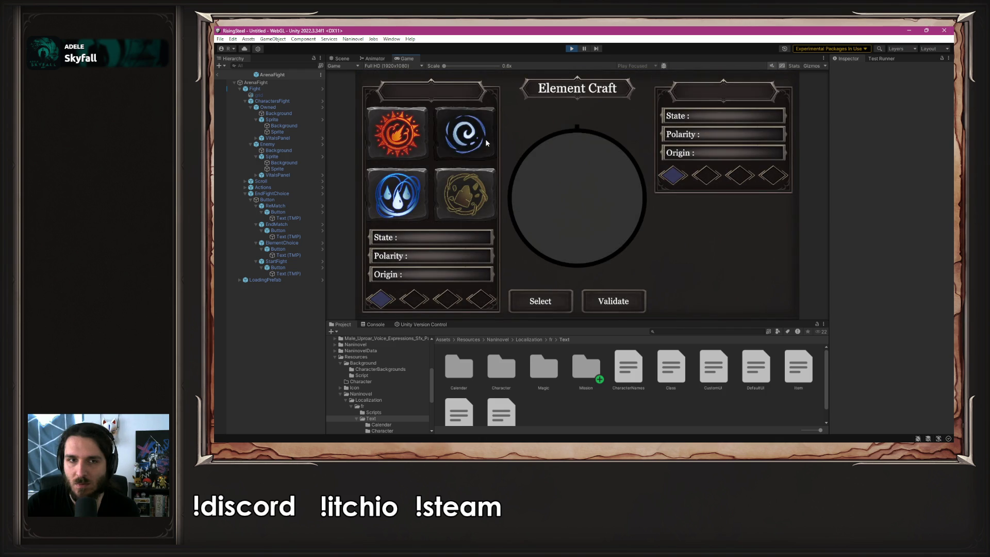
left_click(397, 133)
left_click(536, 305)
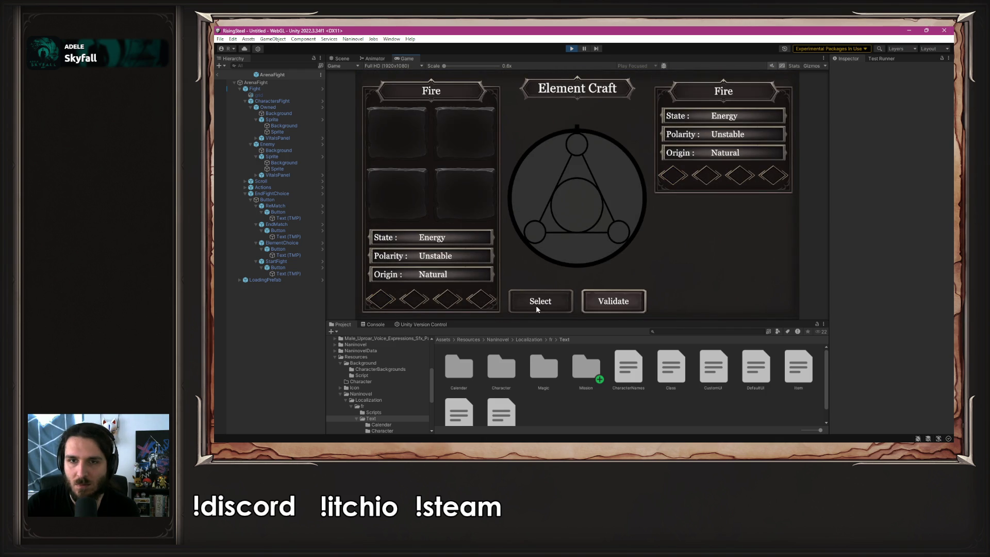
left_click(612, 302)
left_click(587, 192)
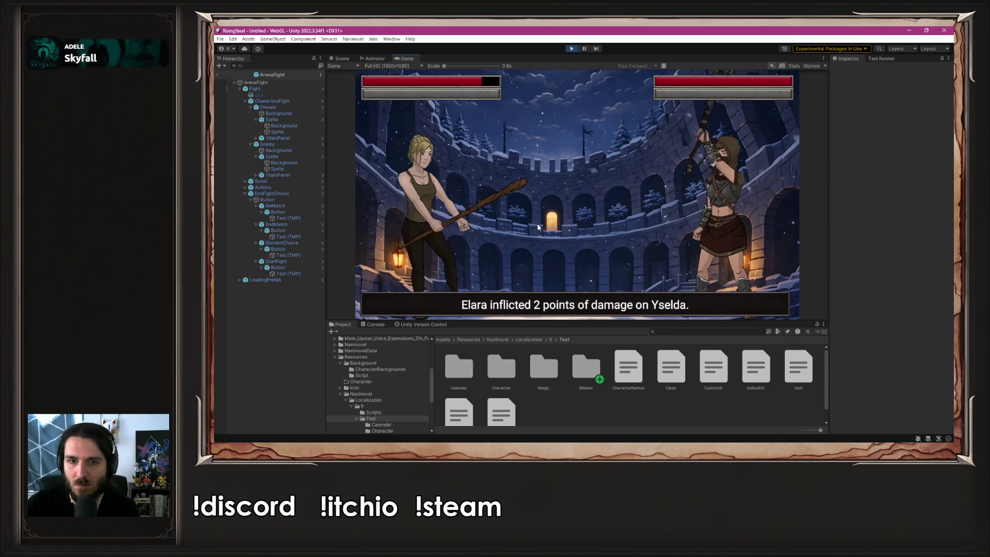
- Win the first arena fight with repeated attacks and a Chicken heal from the items
left_click(458, 217)
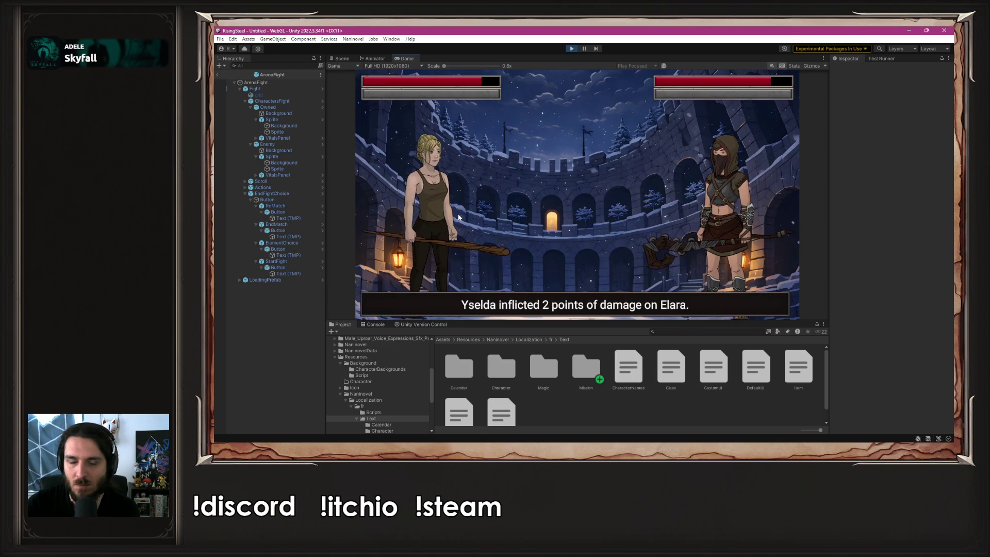
left_click(458, 217)
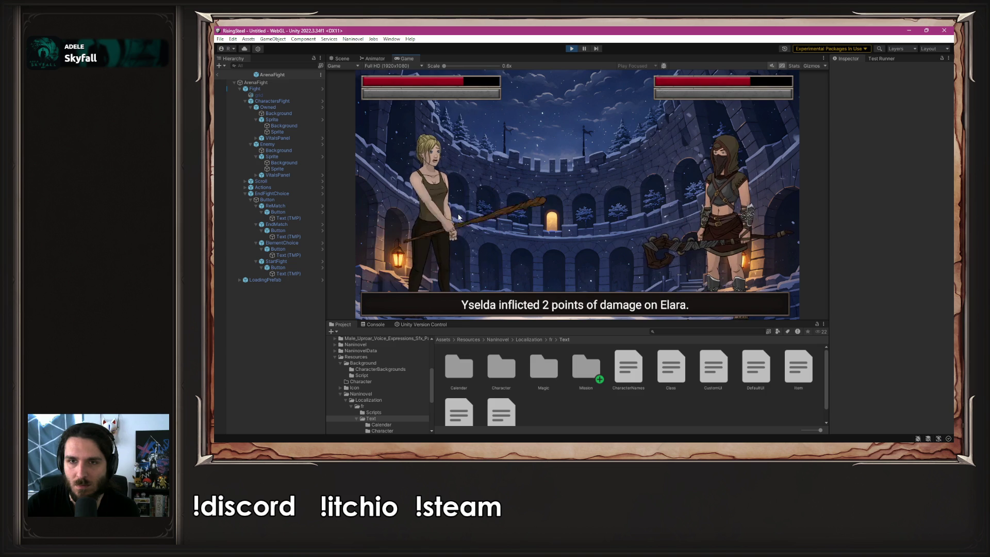
left_click(458, 217)
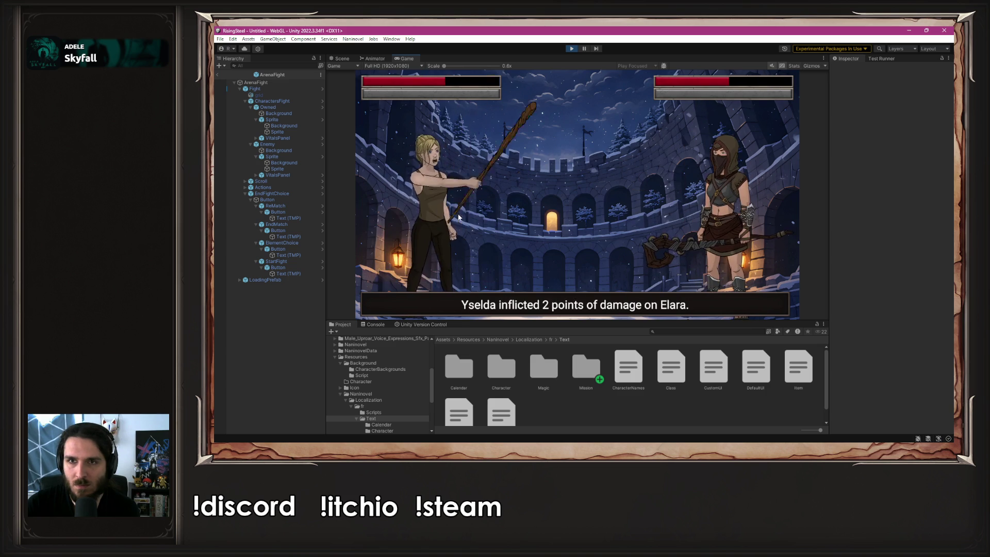
left_click(458, 238)
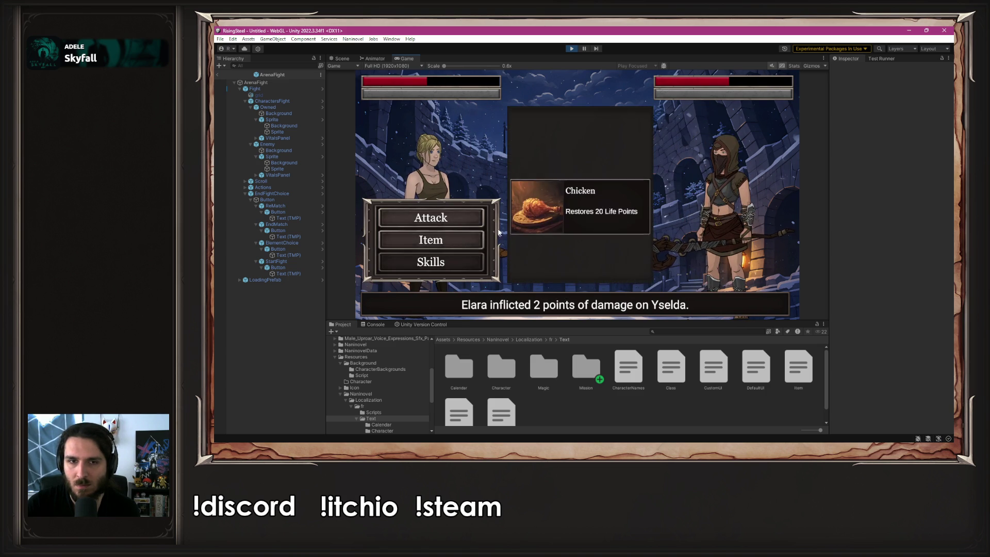
left_click(515, 206)
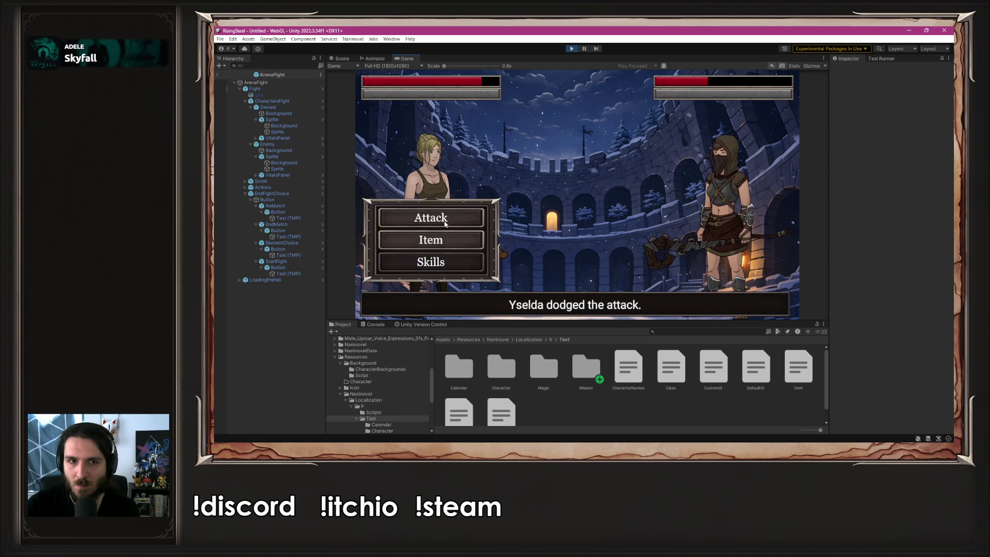
left_click(445, 223)
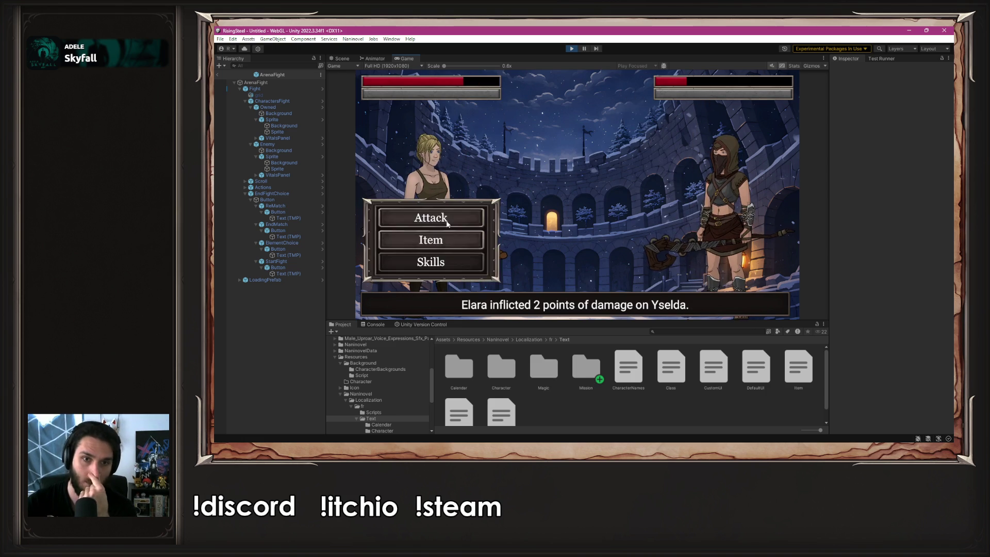
left_click(447, 223)
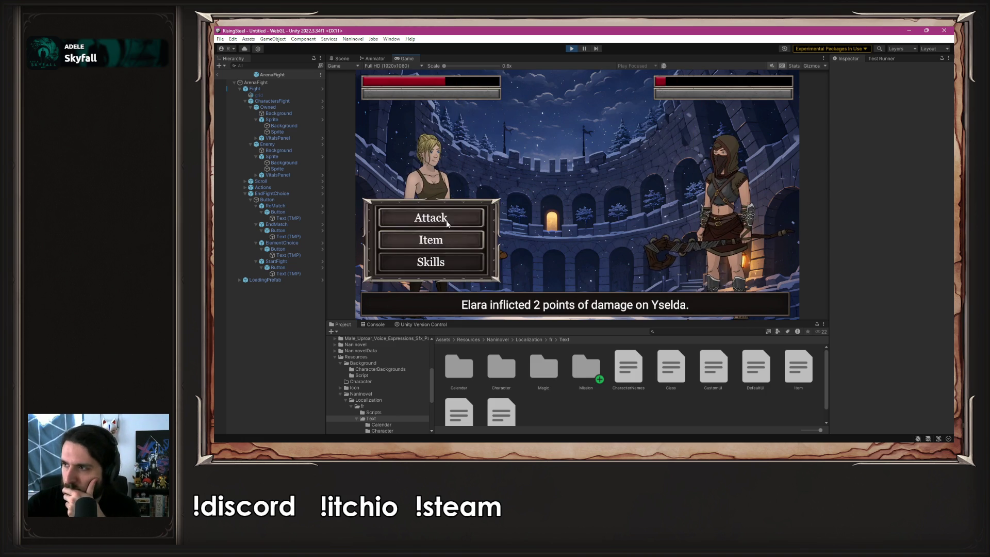
left_click(448, 222)
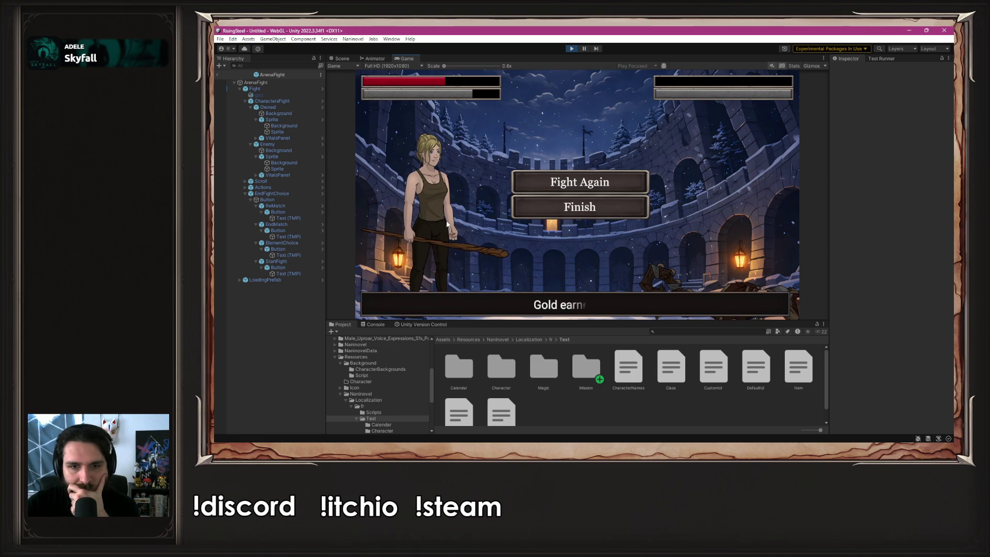
- Start a second fight, use a Chicken, and attack Sirius three times
left_click(585, 187)
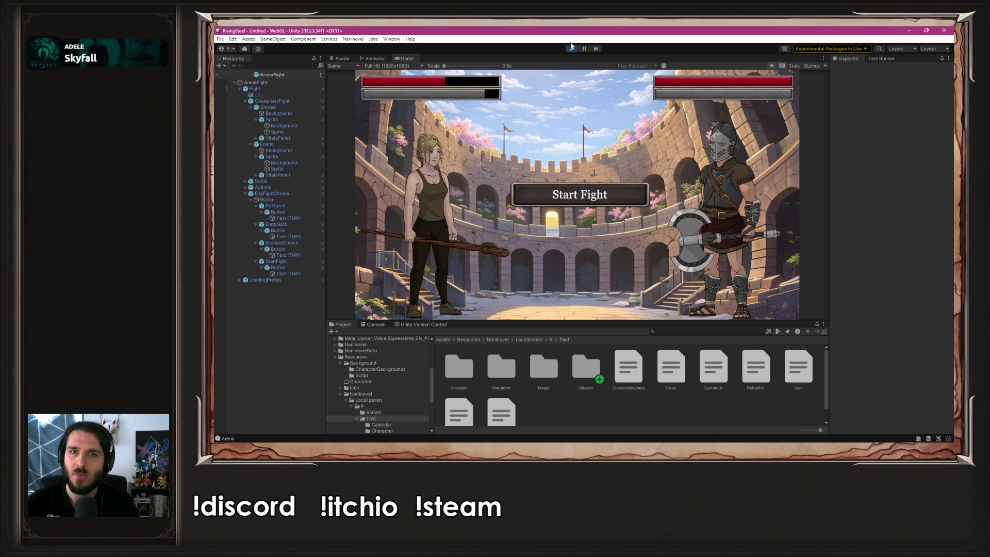
left_click(570, 195)
left_click(455, 238)
left_click(590, 179)
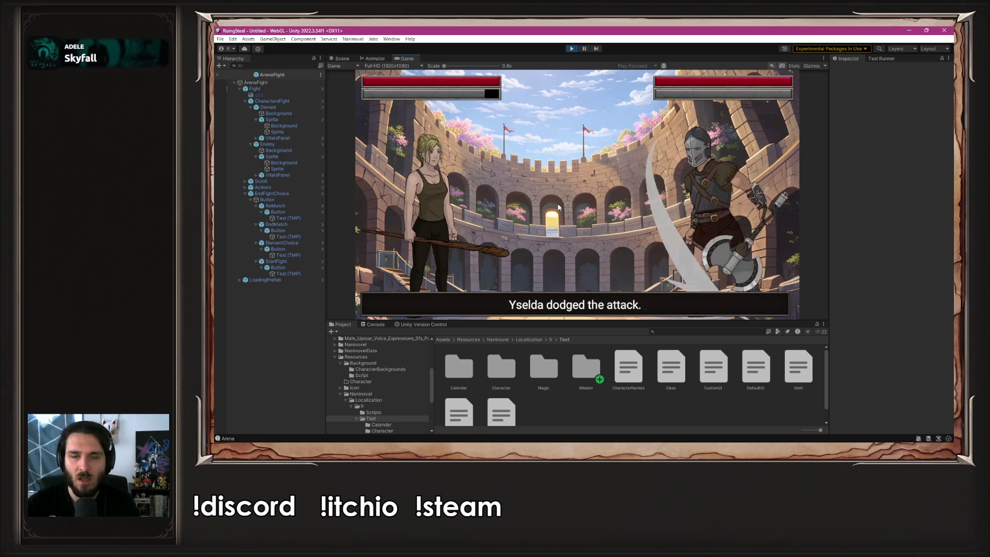
left_click(456, 221)
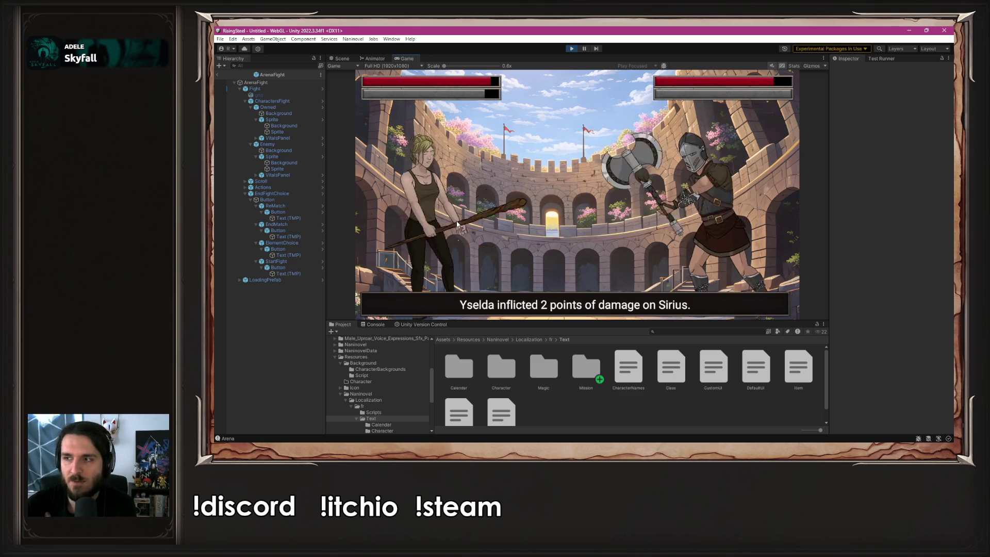
left_click(456, 221)
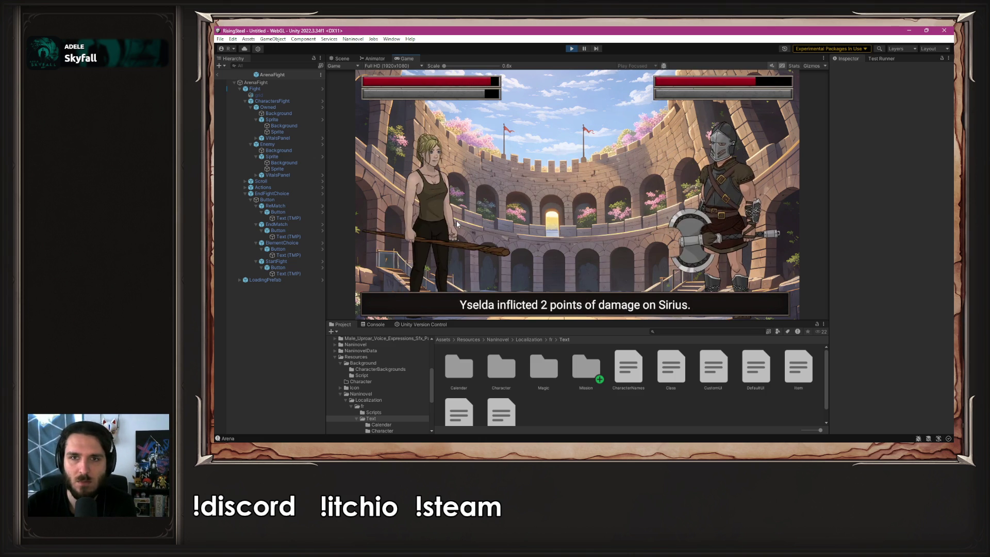
left_click(456, 220)
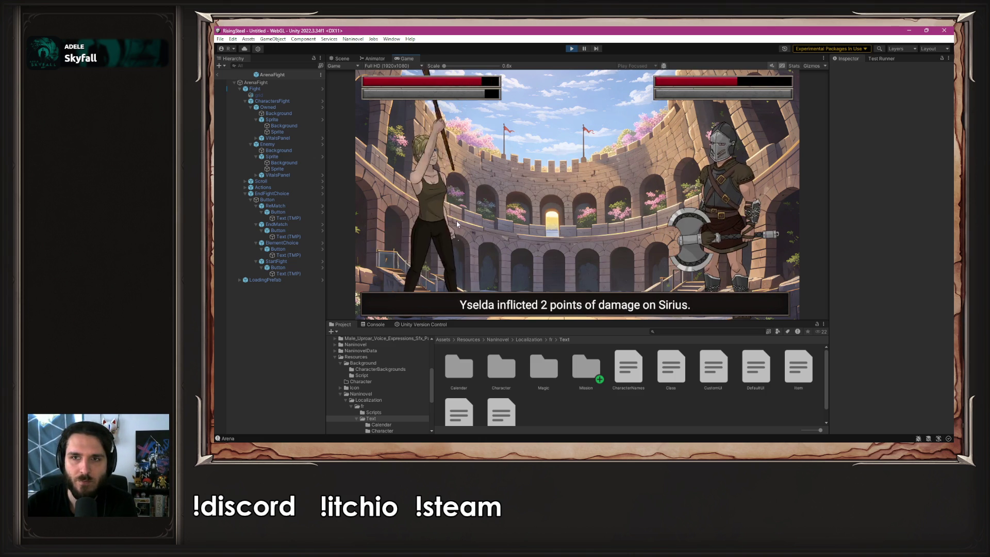
- Stop play, set Naninovel's Start Game Script to StartCampModule, and relaunch play mode
key("ctrl+p")
left_click(361, 40)
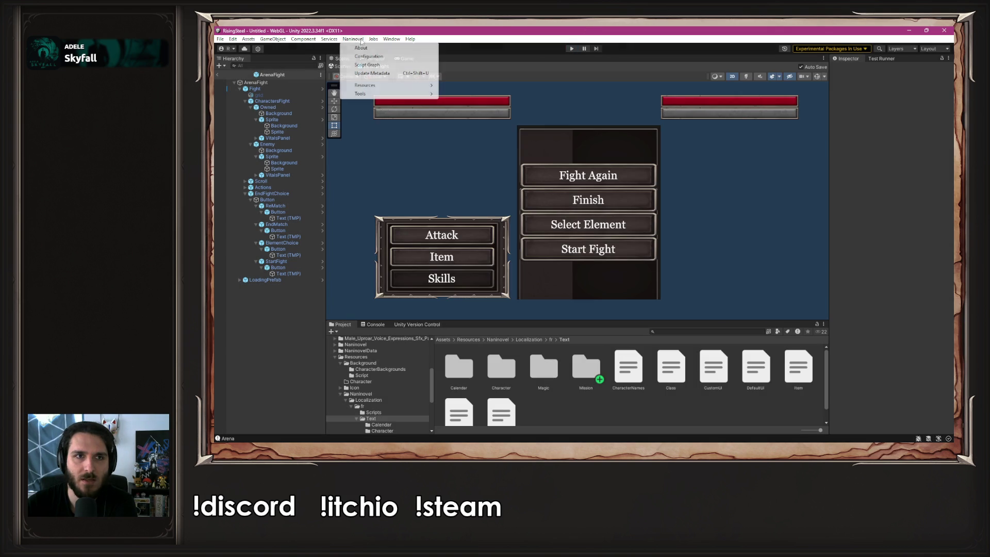
mouse_move(367, 86)
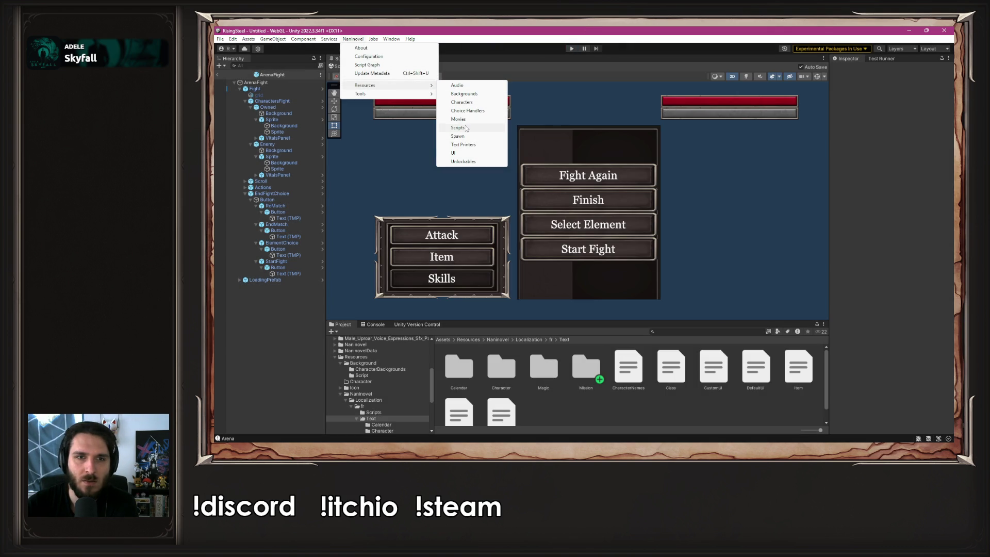
left_click(465, 127)
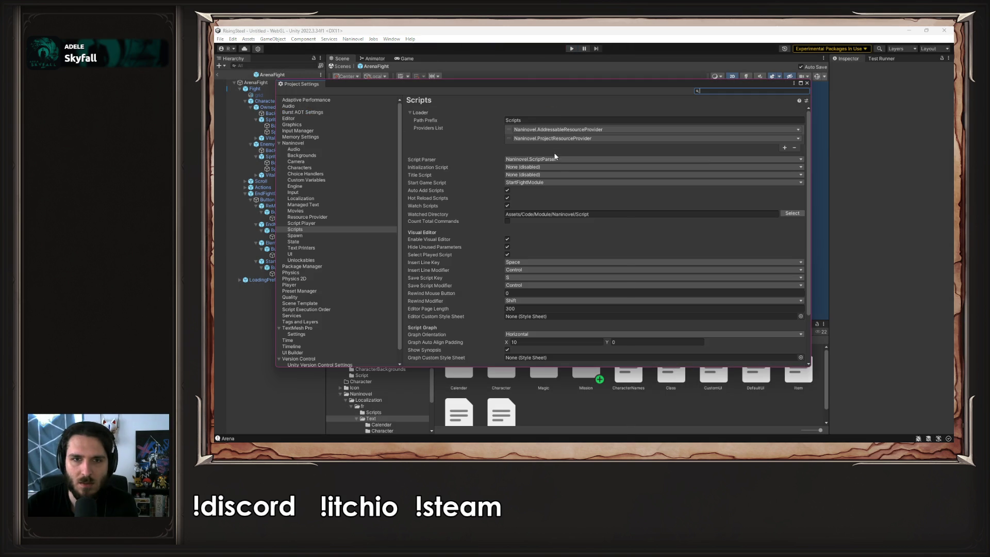
left_click(548, 183)
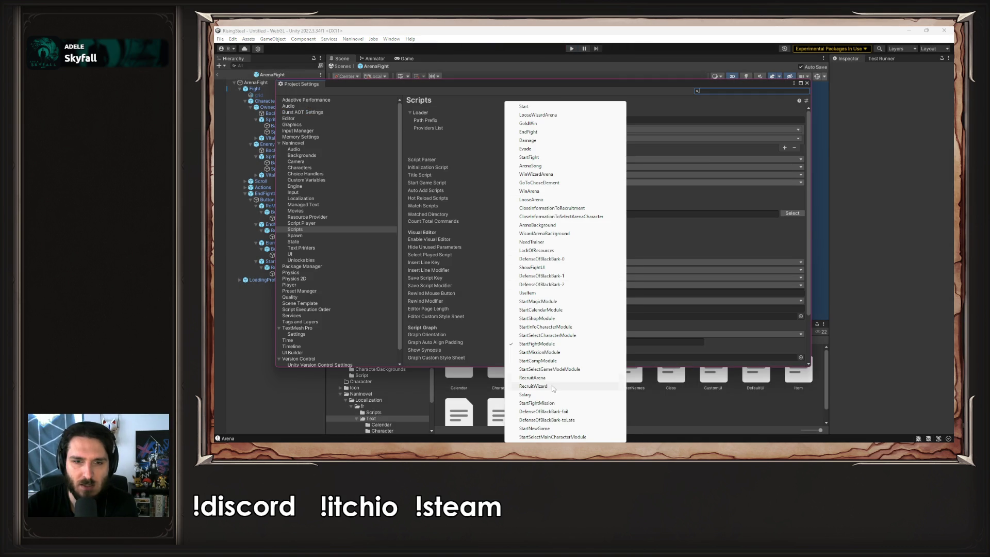
left_click(546, 362)
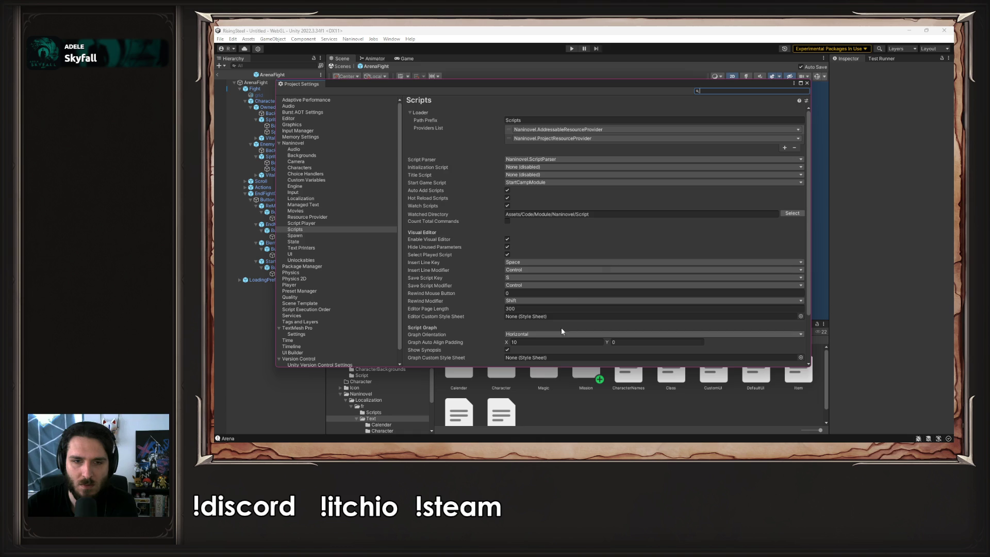
left_click(807, 84)
left_click(572, 49)
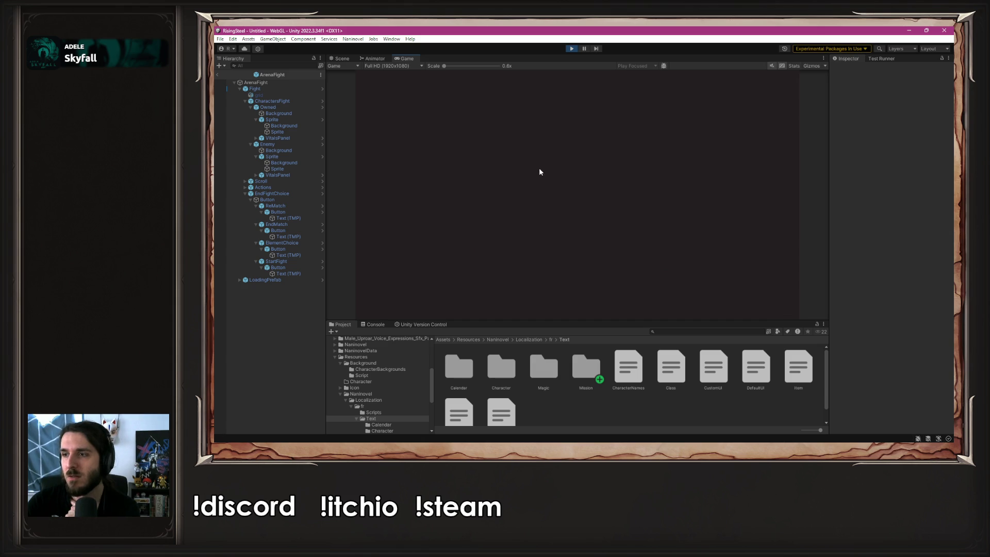
- Start a new game and upgrade recruit Yselda's Wisdom to 24
left_click(586, 141)
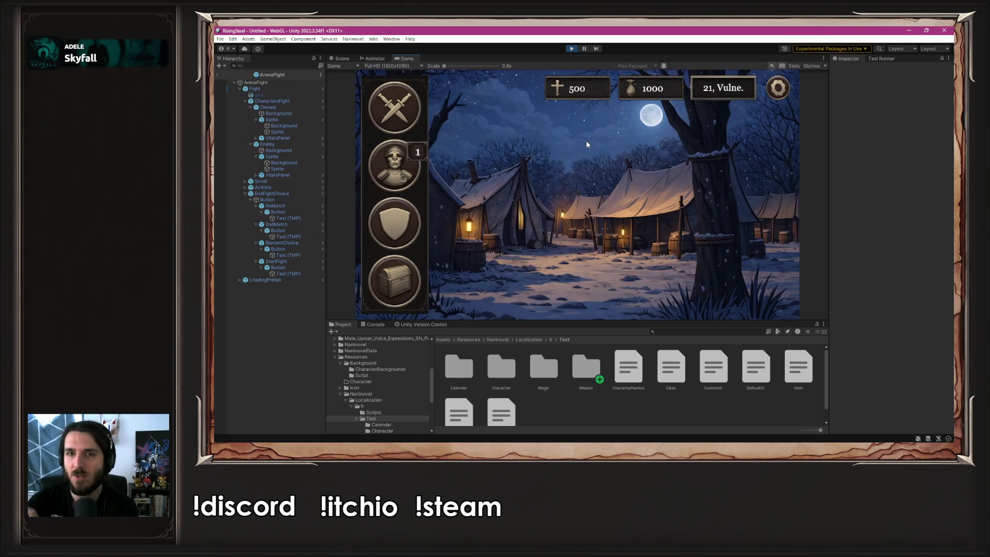
left_click(394, 213)
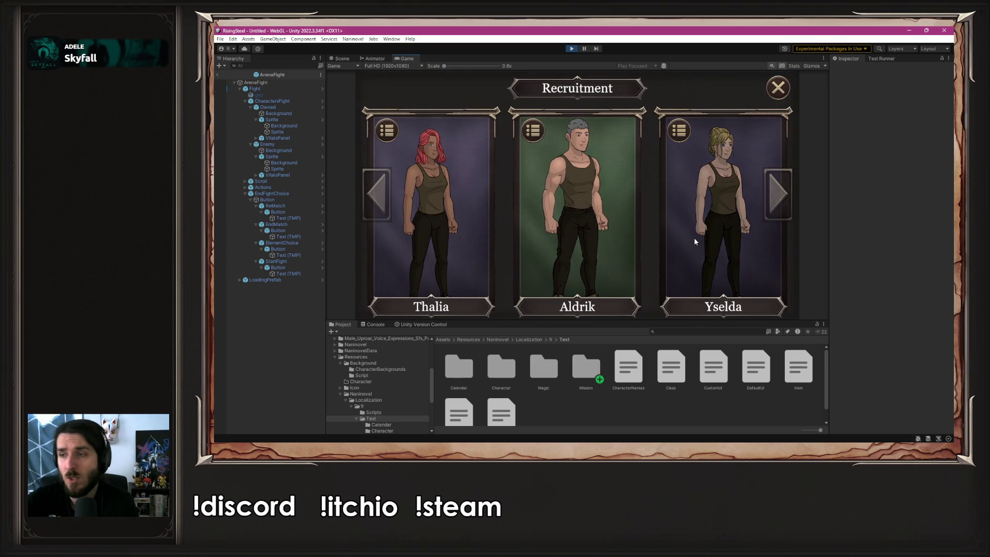
left_click(696, 240)
left_click(578, 300)
left_click(617, 246)
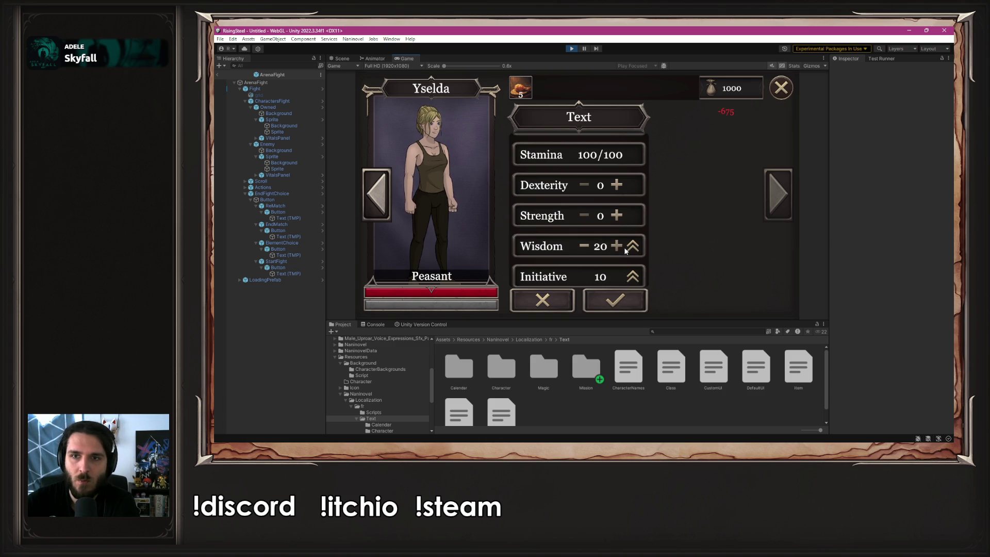
left_click(620, 250)
left_click(584, 246)
left_click(615, 300)
- Promote Yselda from Peasant to Aspirant and then to Arcanist
left_click(401, 120)
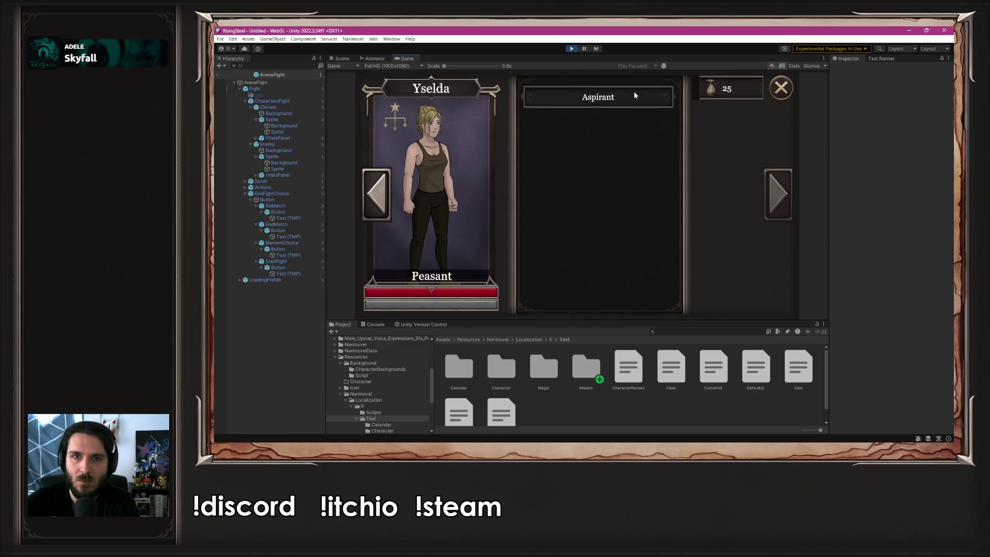
left_click(635, 95)
left_click(394, 121)
left_click(607, 97)
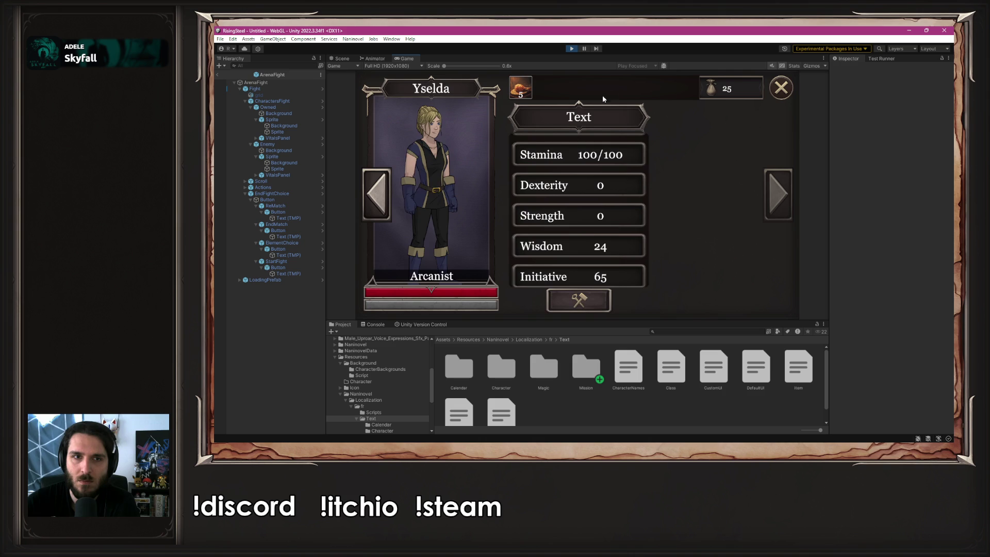
left_click(782, 88)
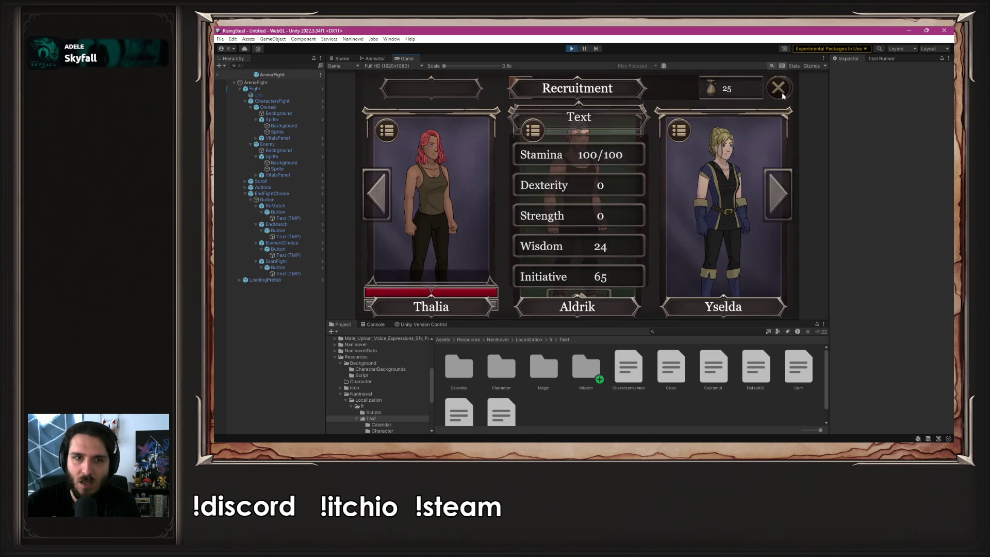
- Return to camp, choose the Magical duel mode, and pick Yselda as the fighter
left_click(778, 88)
left_click(413, 111)
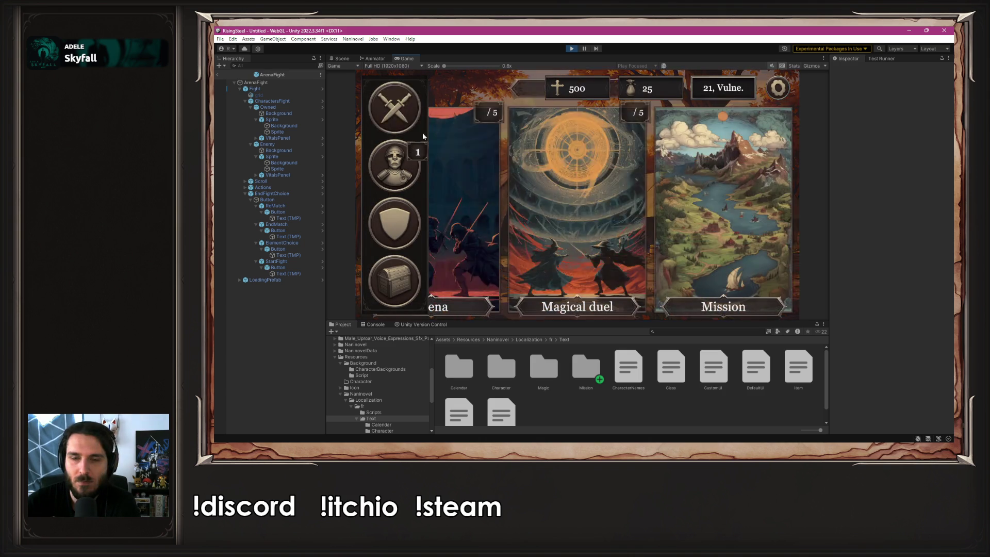
left_click(601, 215)
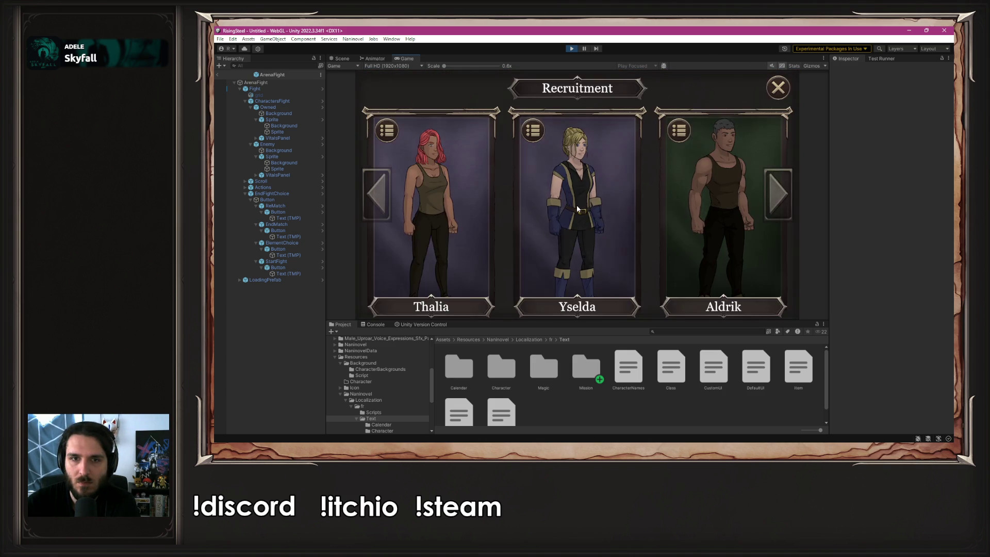
left_click(577, 208)
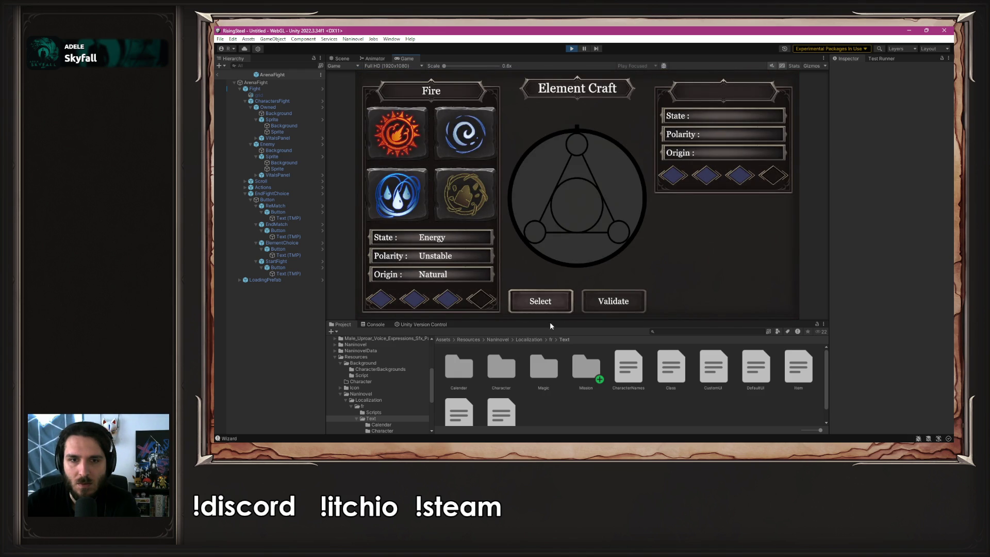
- Craft Liquid Flame from Fire, Haze and water, and validate it for the fight
left_click(550, 311)
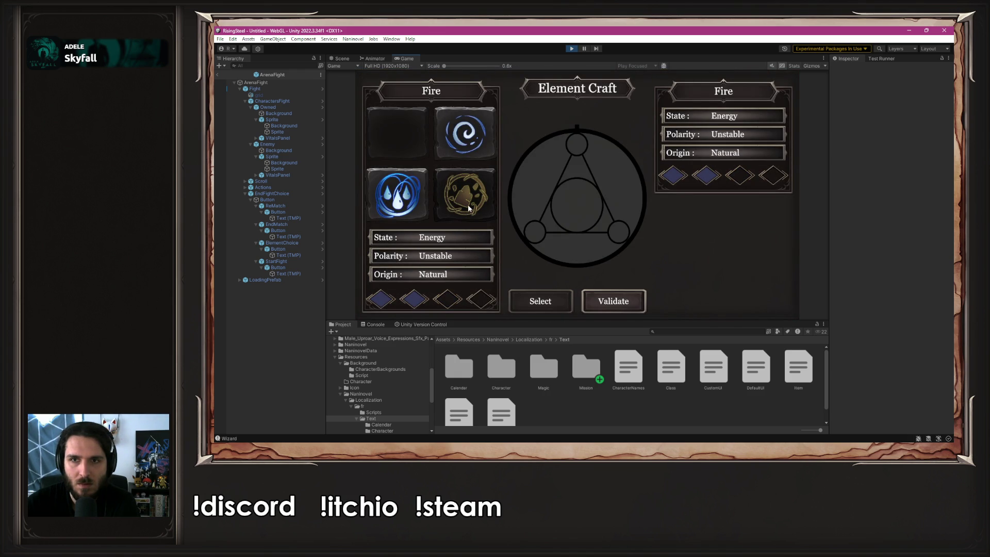
left_click(466, 155)
left_click(549, 302)
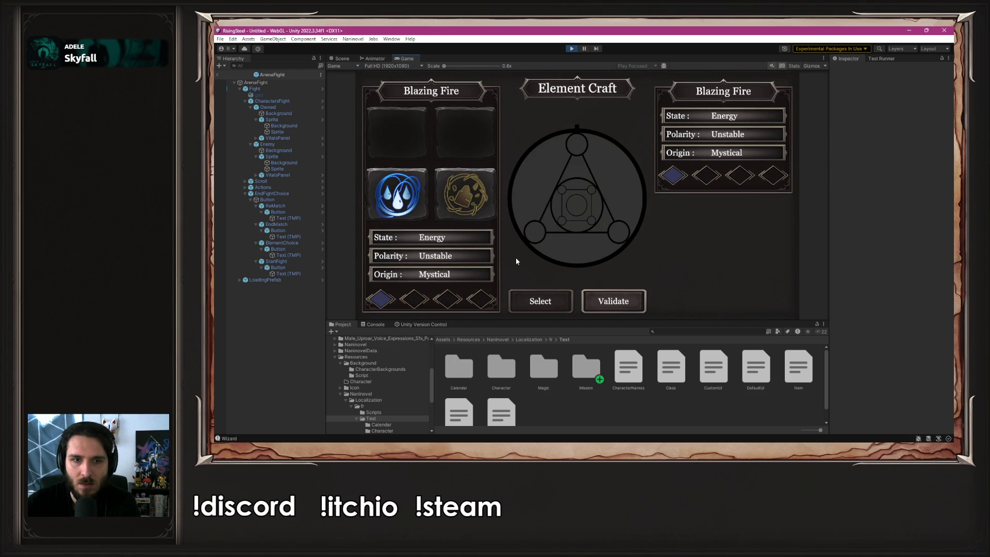
left_click(421, 205)
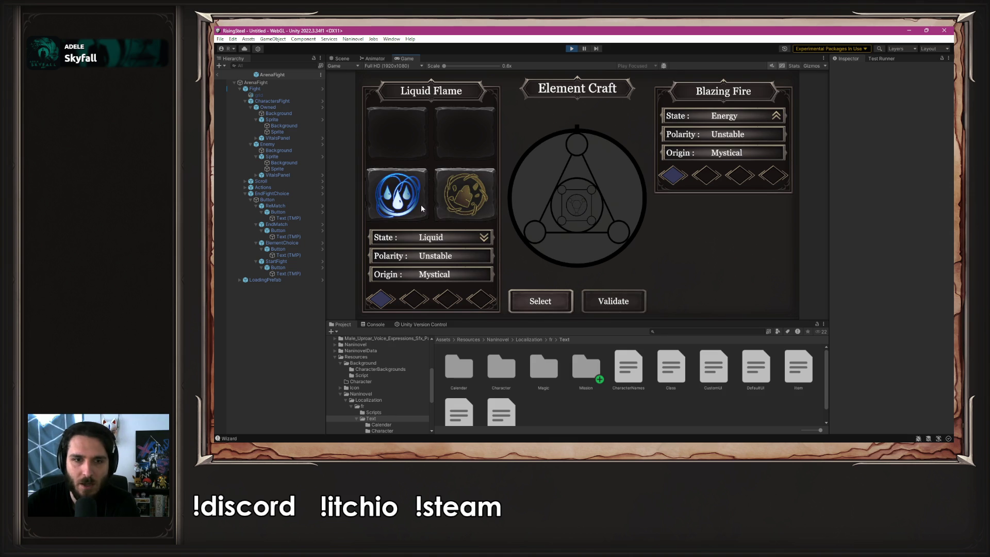
left_click(542, 304)
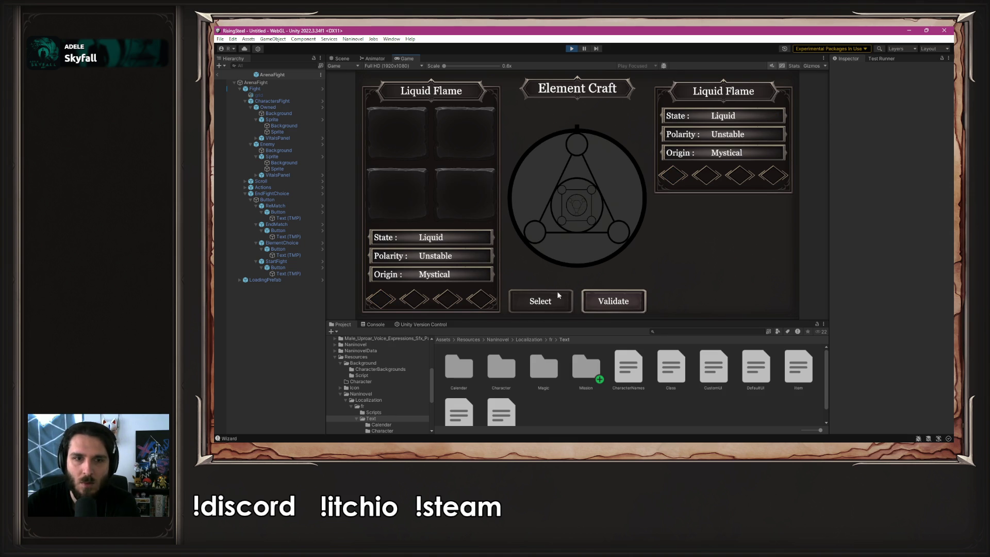
left_click(600, 303)
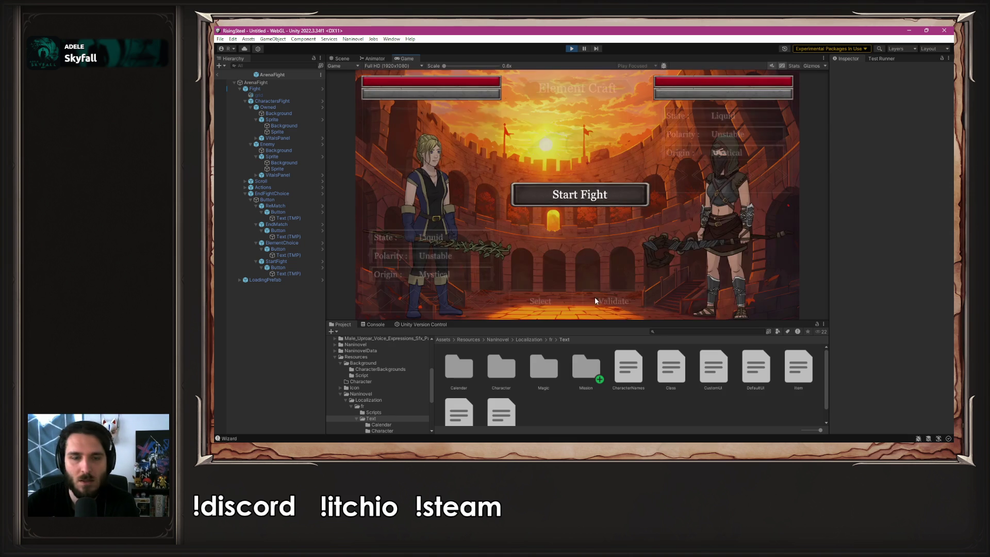
- Defeat Velara in three attacks, check the rematch button reads Select Element, and stop play
left_click(456, 221)
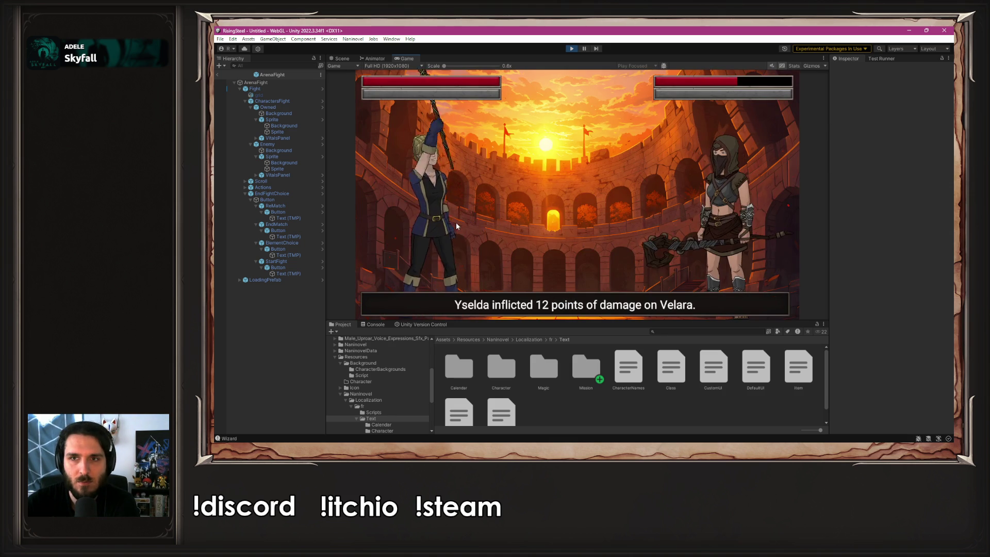
left_click(456, 223)
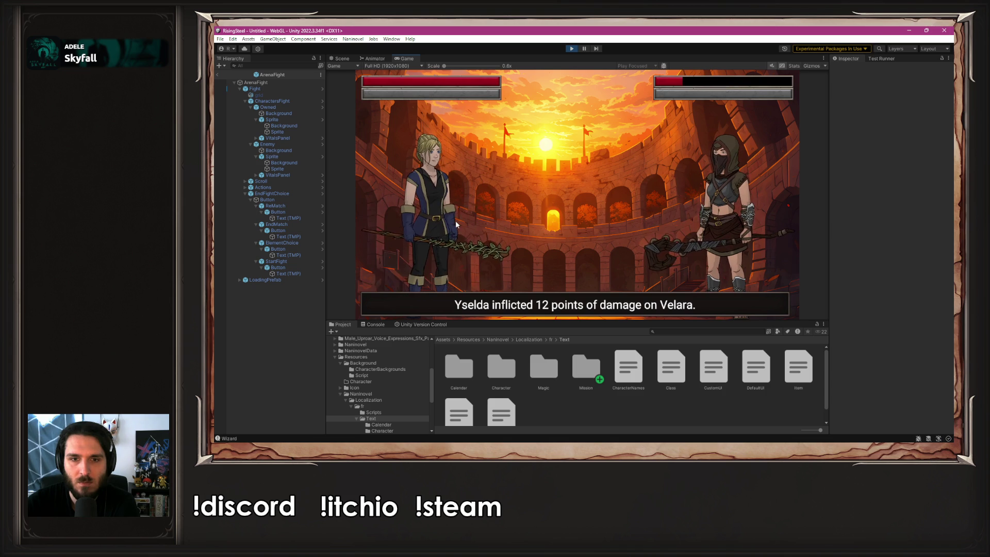
left_click(456, 223)
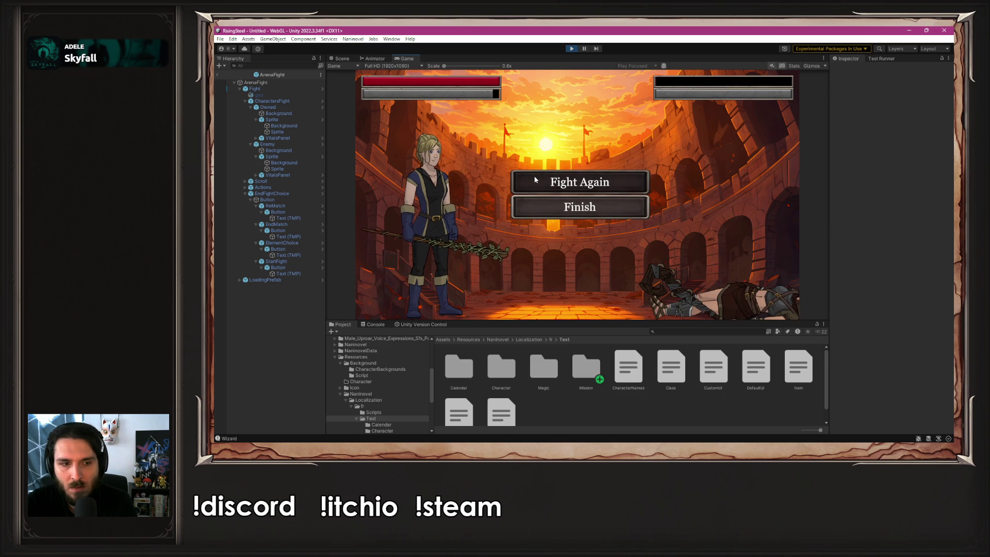
left_click(535, 180)
left_click(546, 200)
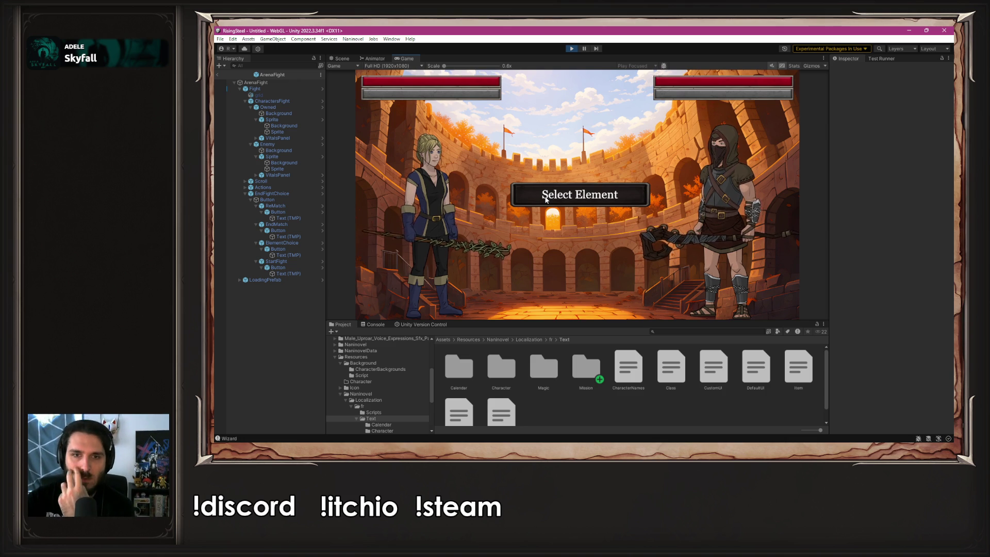
left_click(570, 49)
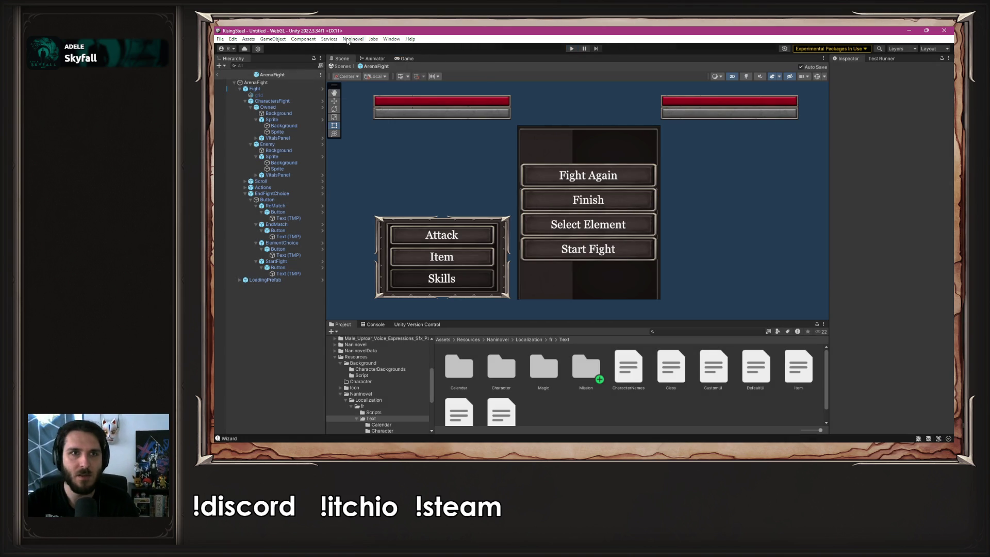
- Bring up the Naninovel Scripts configuration in Project Settings
left_click(349, 41)
mouse_move(397, 86)
left_click(475, 135)
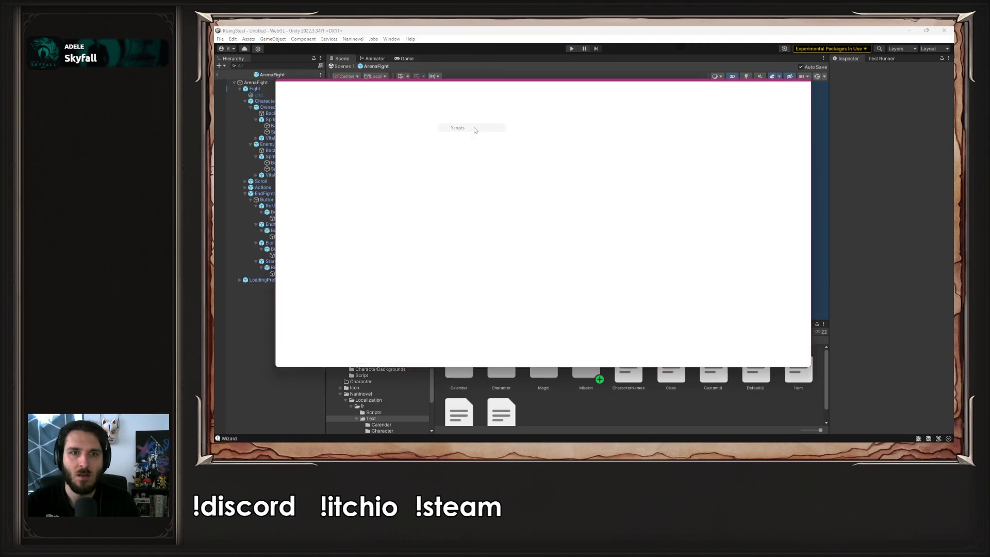
scroll(630, 306, "down", 5)
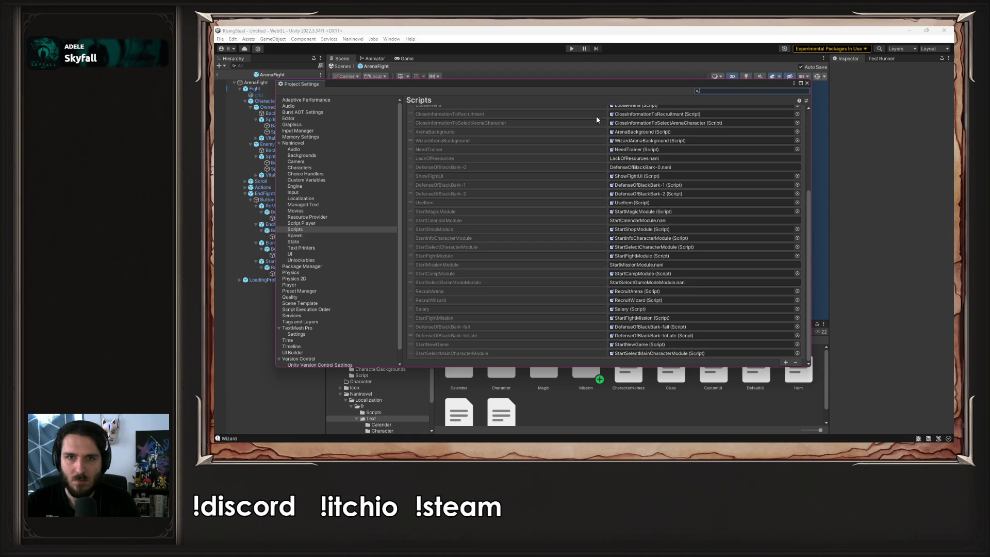
scroll(608, 195, "up", 5)
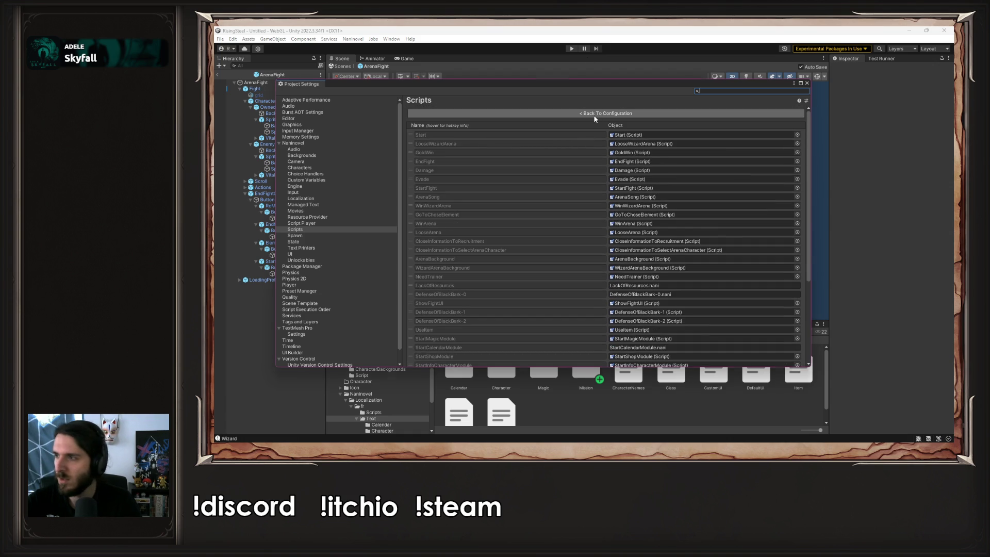
- Delete the Debug.Log(context) line from StartFight.cs, save, and let Unity reload scripts
key("alt+Tab")
key("End")
key("shift+Home")
key("shift+Home")
key("BackSpace")
key("BackSpace")
key("ctrl+s")
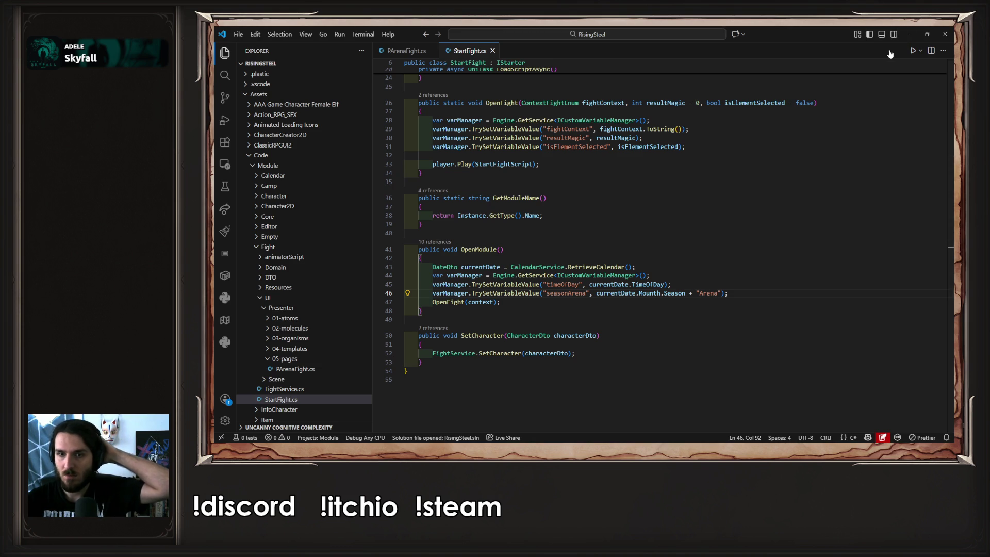
left_click(909, 34)
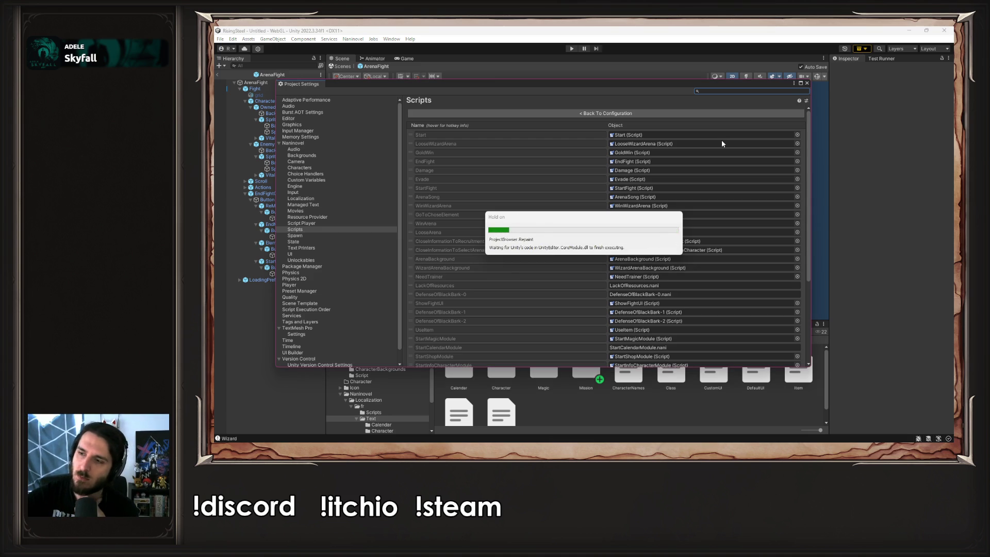
- Close the Naninovel scripts settings and return to StartFight.cs in the code editor
right_click(722, 140)
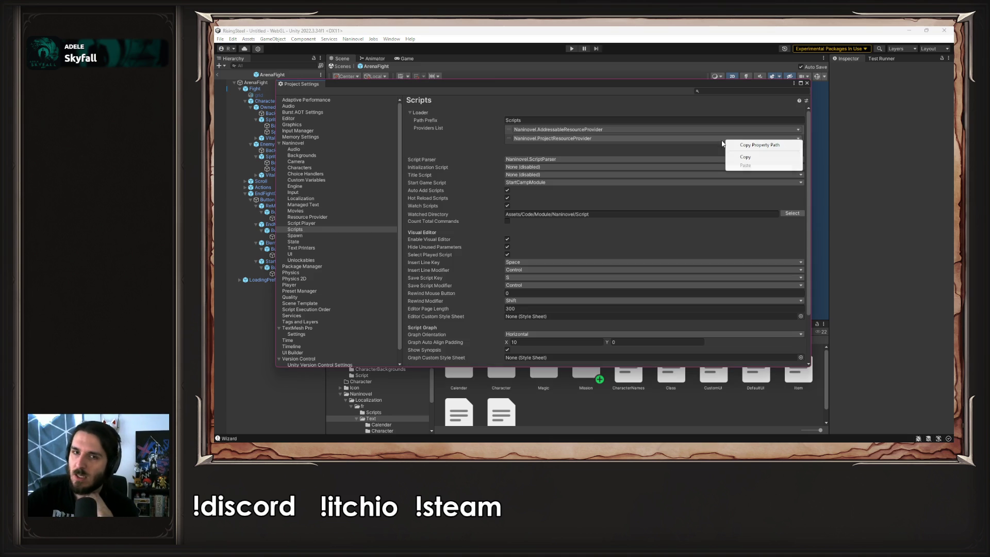
left_click(806, 84)
left_click(807, 83)
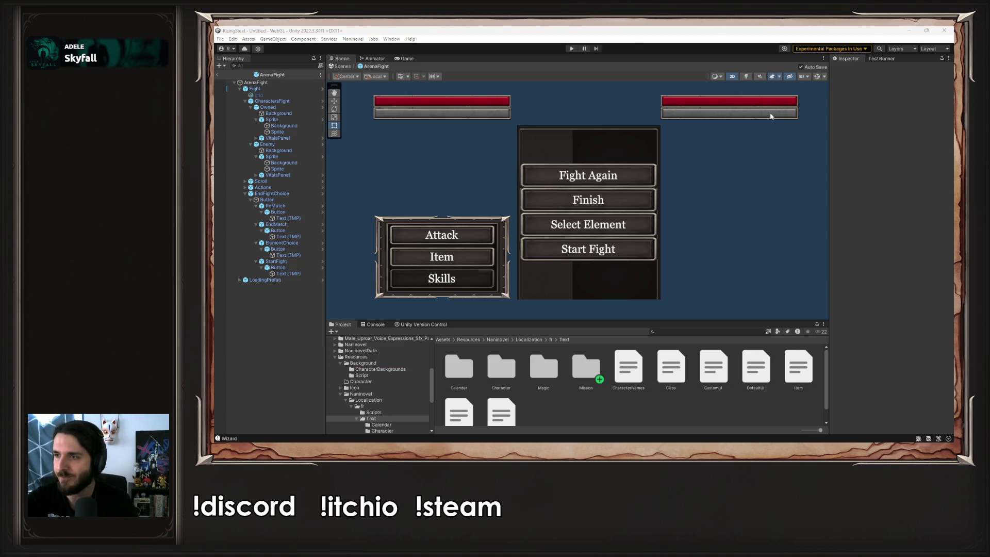
key("alt+Tab")
scroll(669, 122, "up", 5)
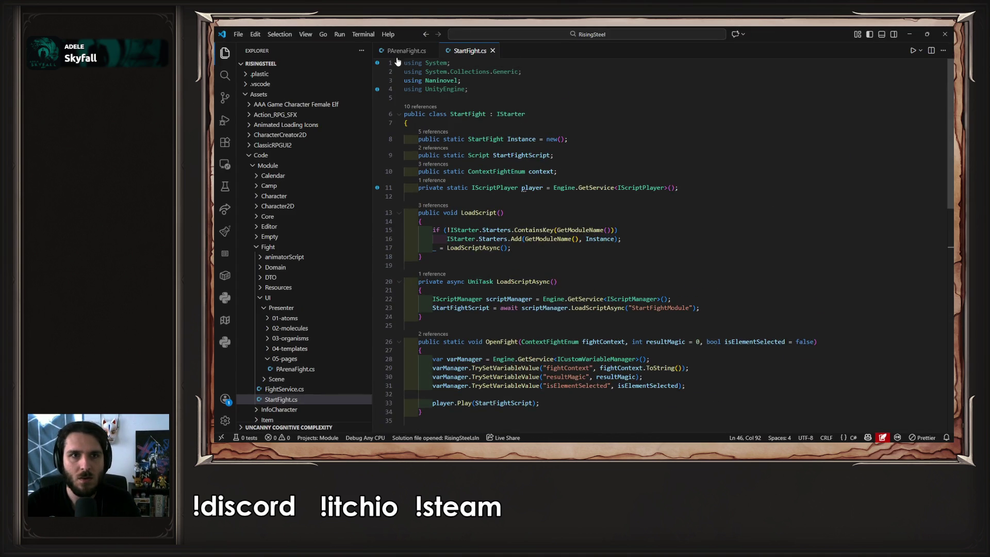
- Switch to PArenaFight.cs and review its Initialize overloads
key("ctrl+Tab")
scroll(653, 193, "up", 15)
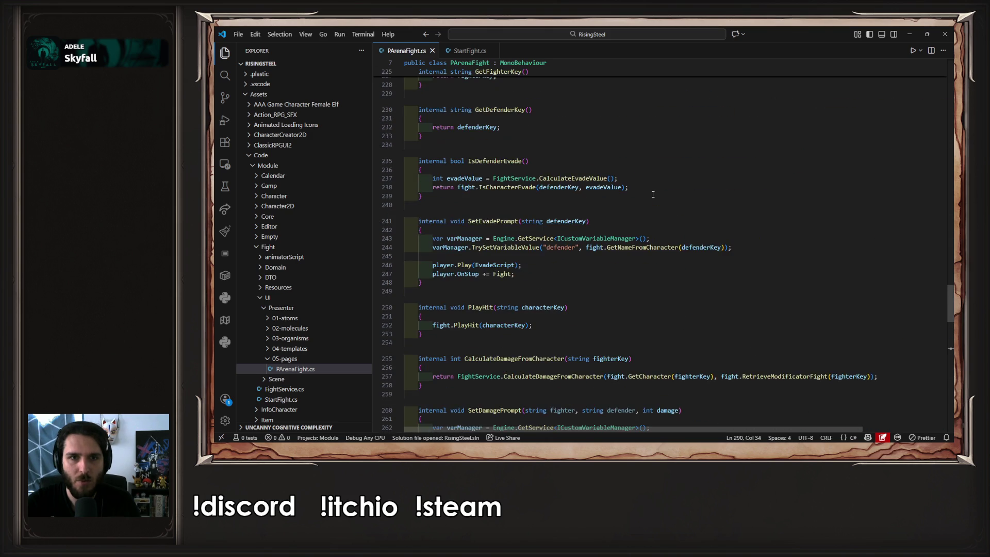
scroll(653, 194, "up", 20)
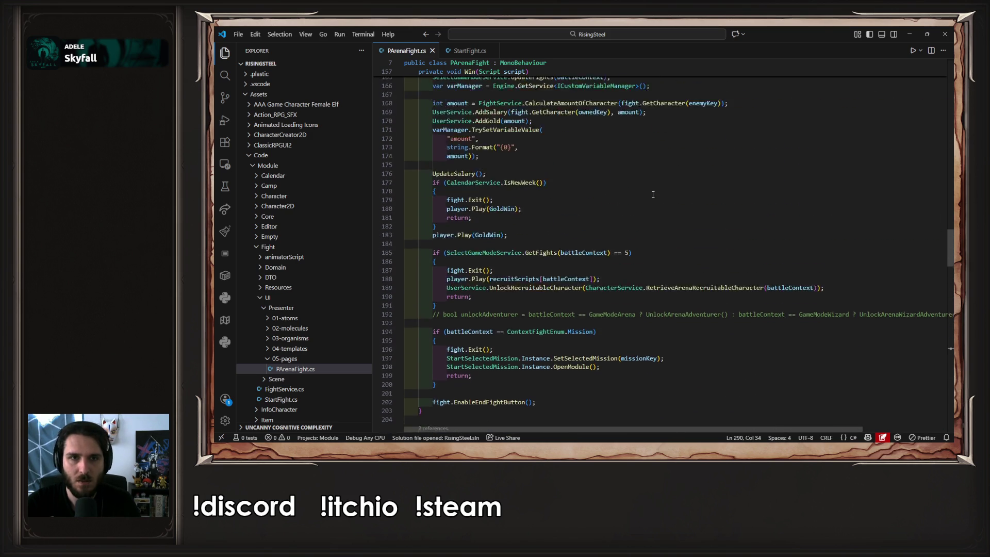
scroll(653, 194, "up", 20)
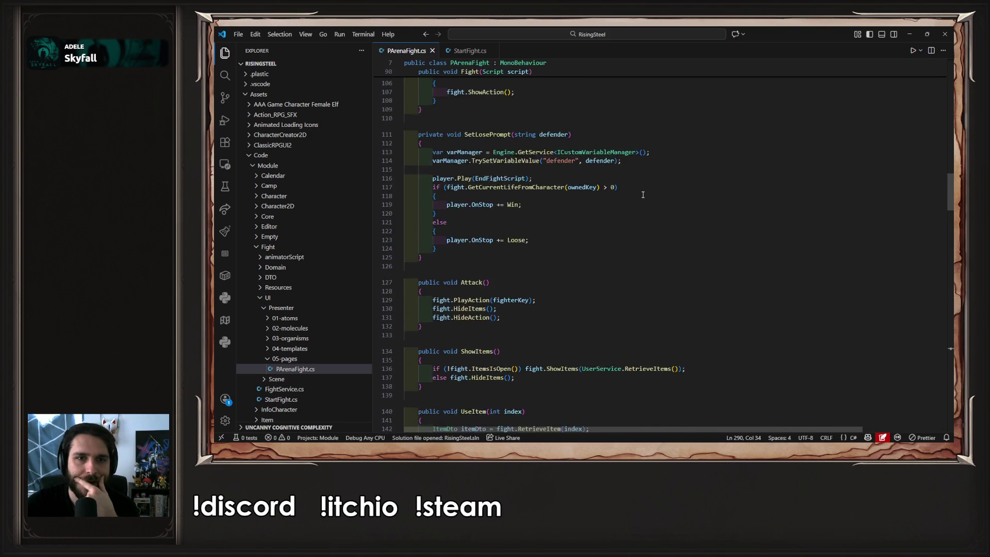
scroll(643, 195, "up", 17)
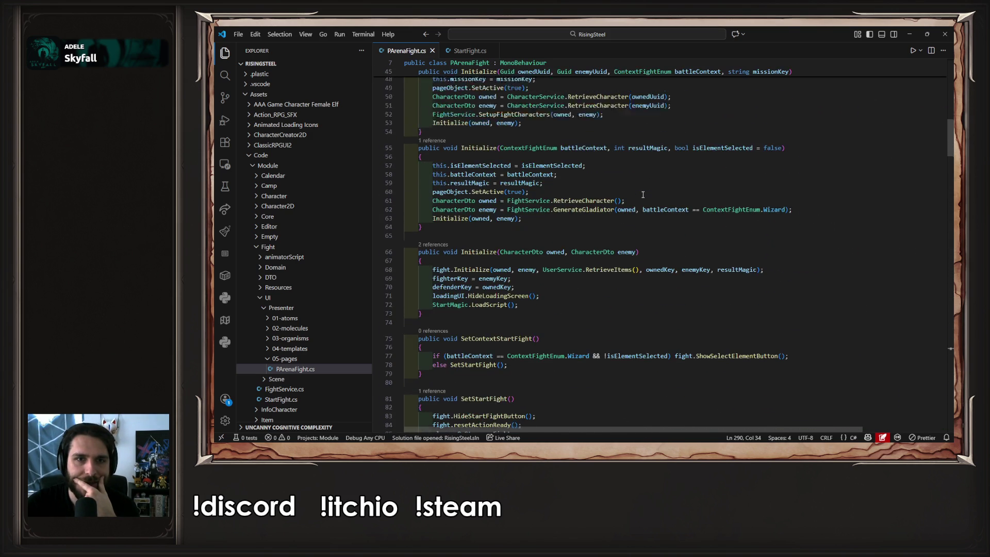
scroll(643, 194, "down", 3)
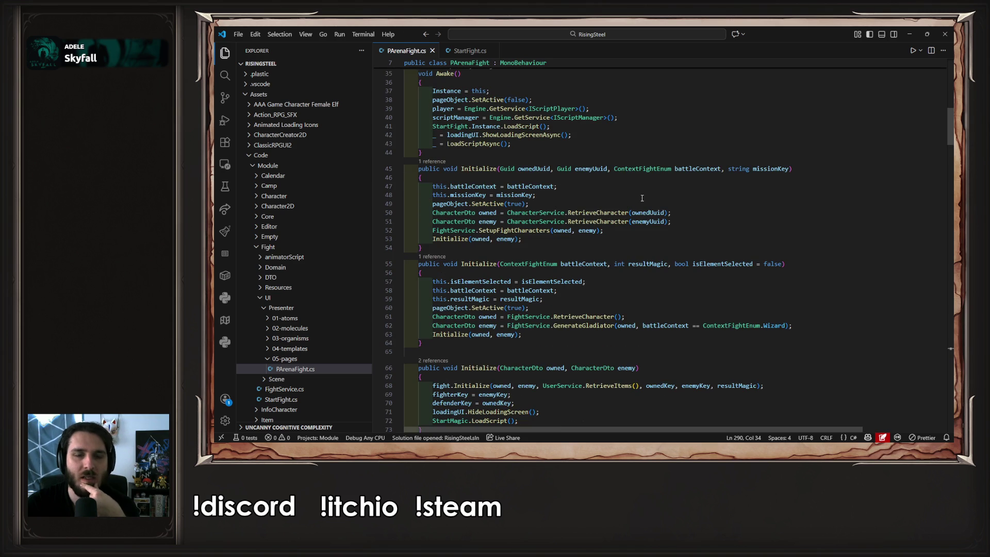
scroll(642, 198, "down", 3)
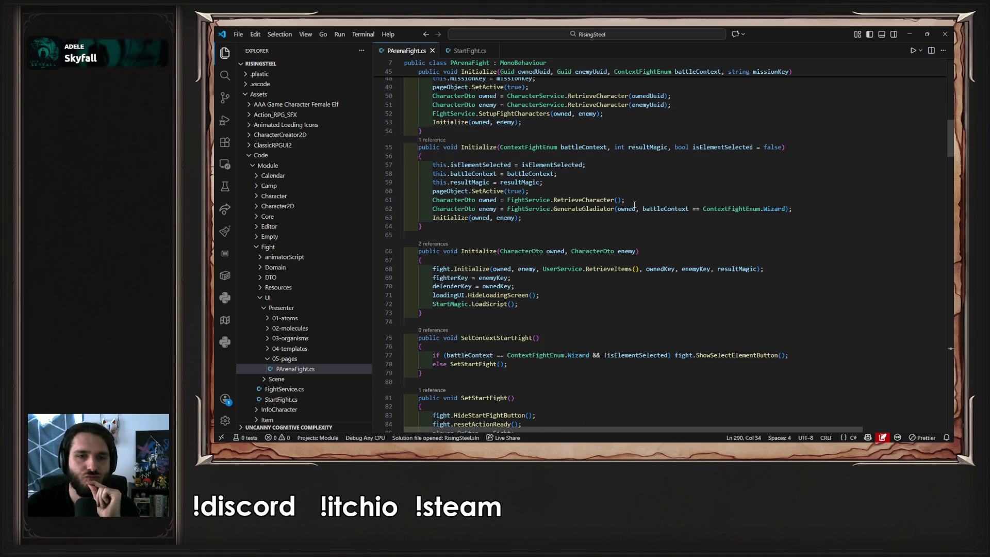
- Inspect the two-character Initialize and StartMagic.LoadScript call, then go to fight.Initialize's definition in TFight.cs
left_click(462, 218)
key("F12")
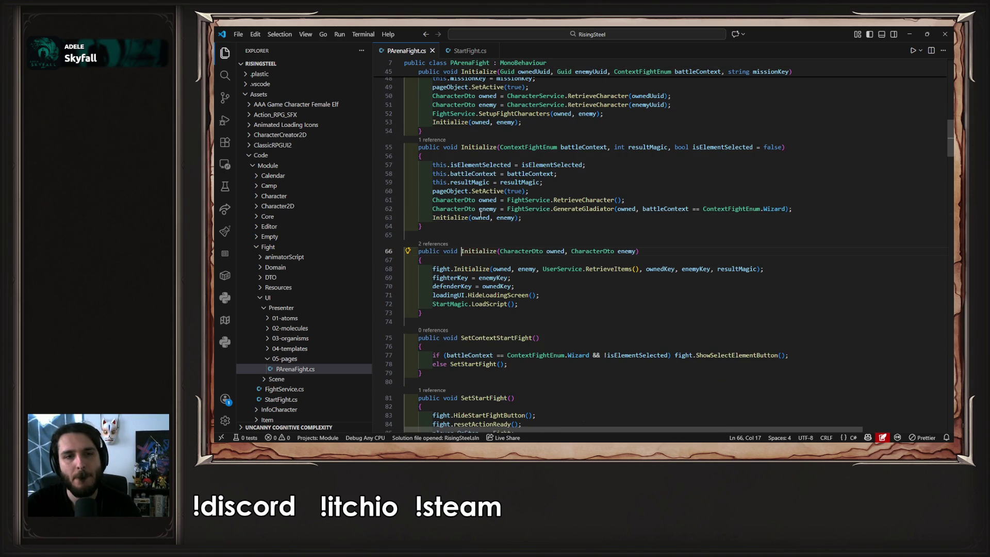
scroll(517, 258, "down", 1)
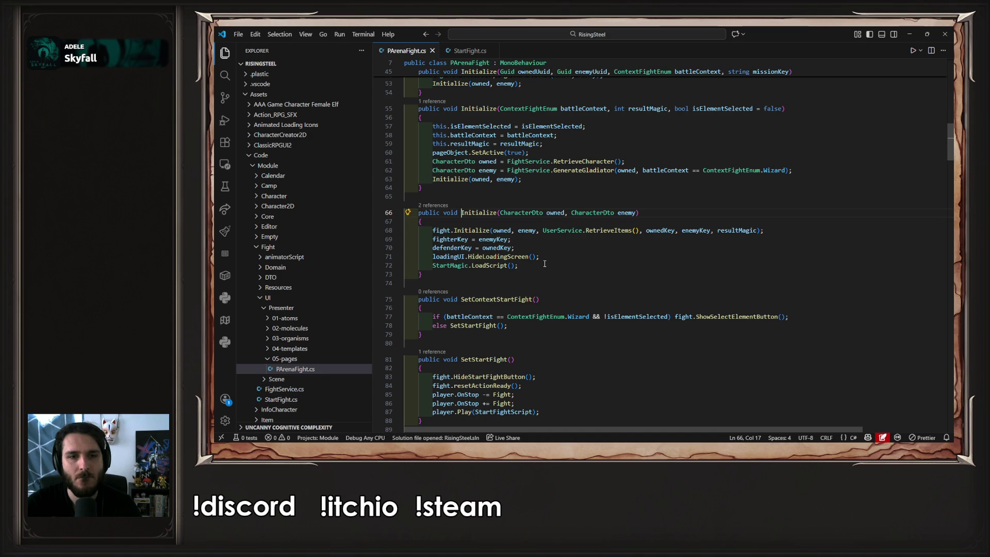
left_click(430, 265)
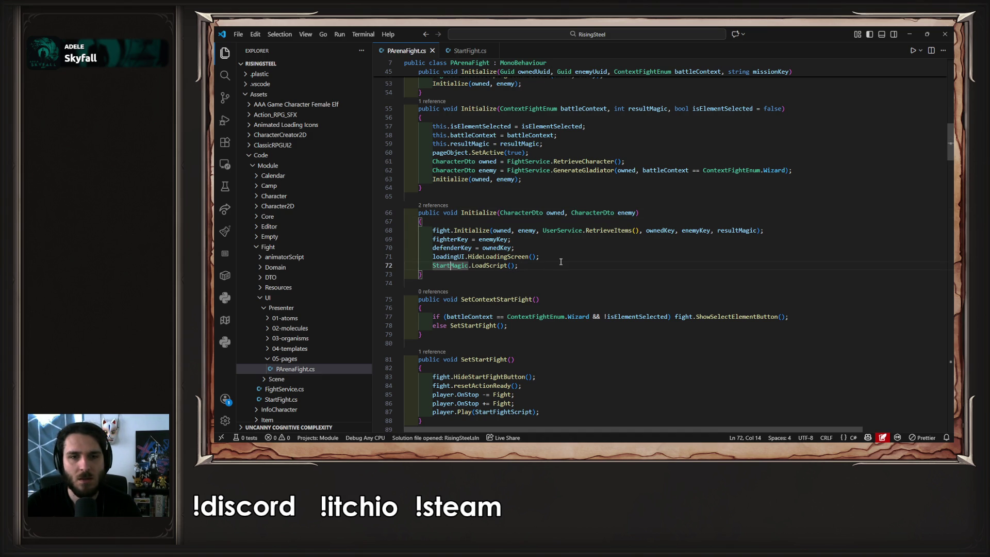
scroll(562, 262, "down", 2)
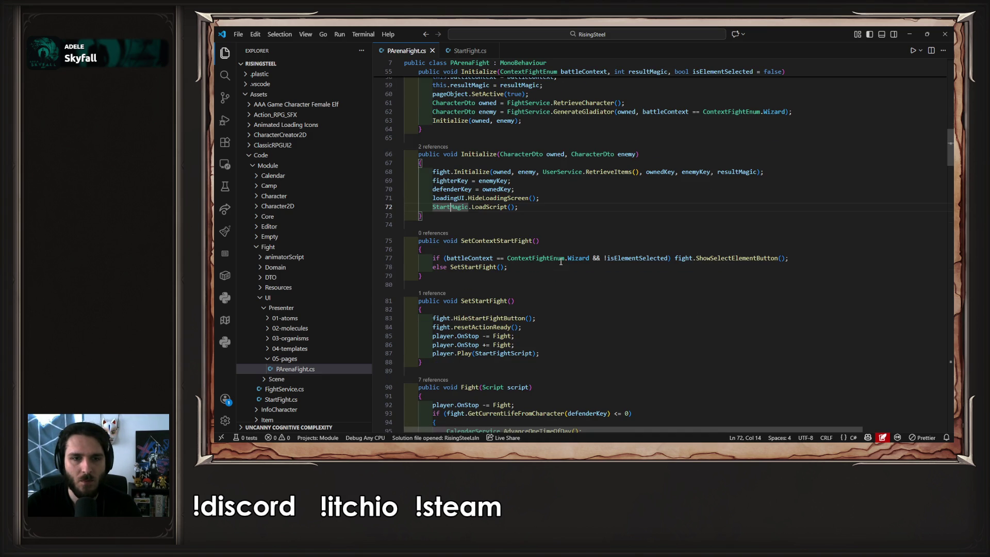
scroll(562, 261, "up", 2)
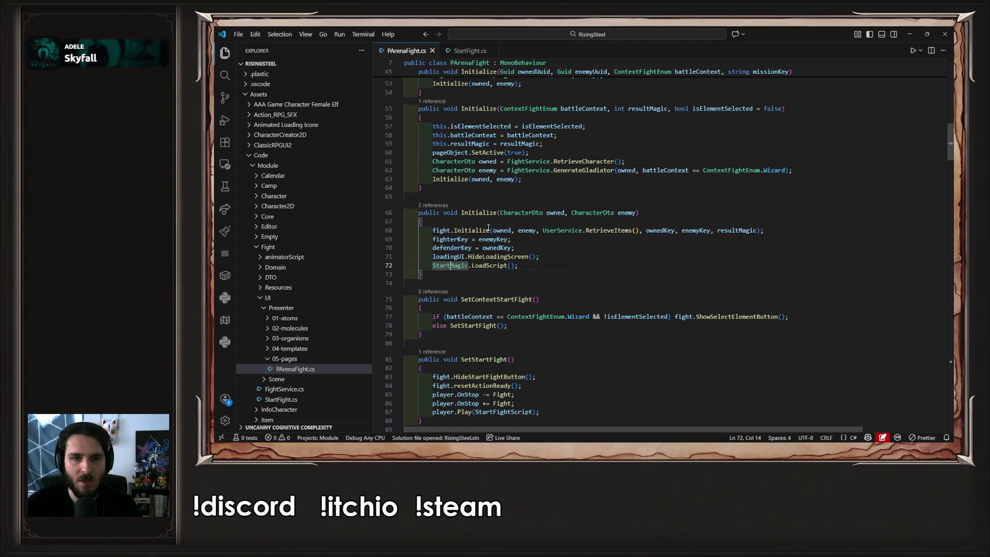
left_click(480, 230, "ctrl")
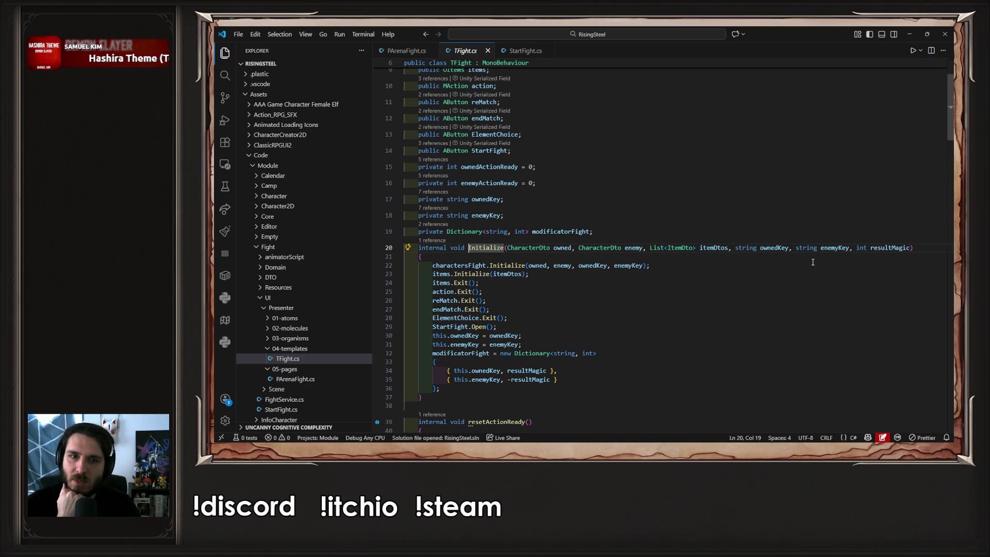
- Browse TFight.cs's StartFight field and resultMagic uses, then go back to PArenaFight.cs's fields
scroll(619, 207, "up", 2)
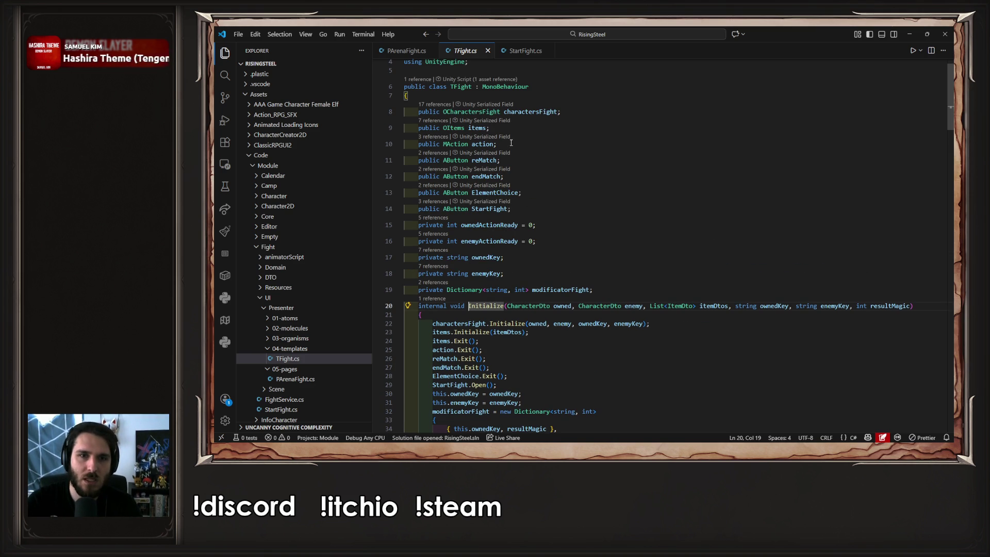
scroll(495, 154, "down", 4)
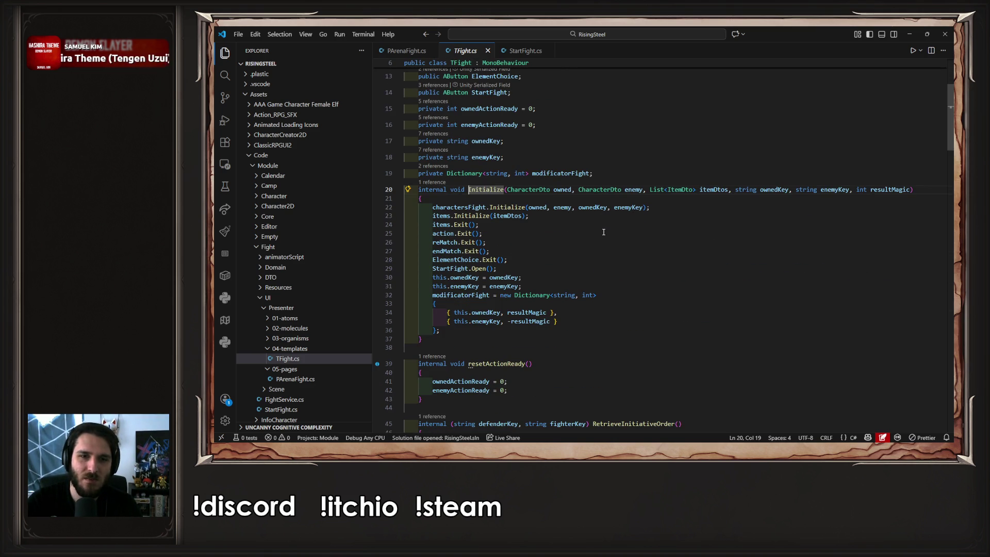
scroll(587, 231, "up", 4)
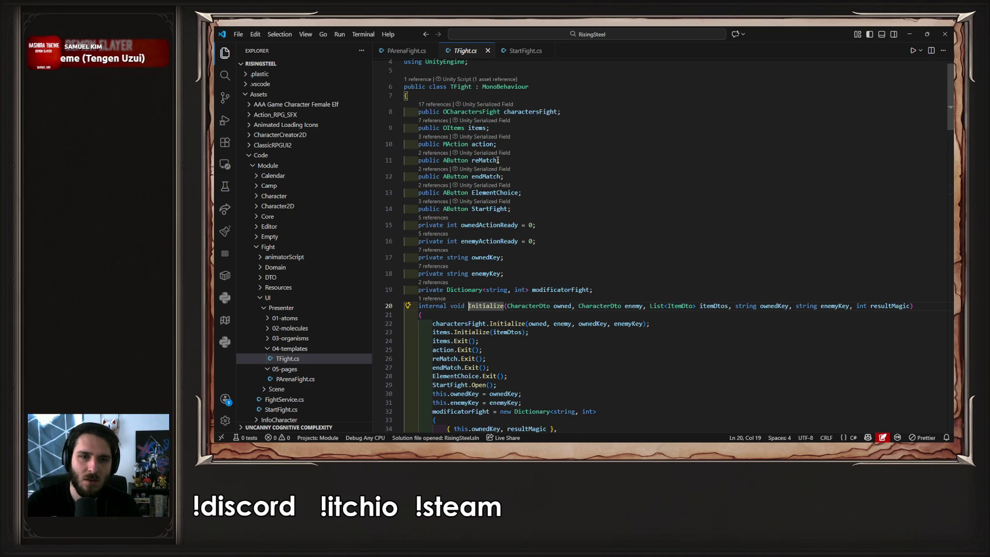
double_click(489, 209)
scroll(591, 213, "down", 1)
scroll(591, 214, "down", 1)
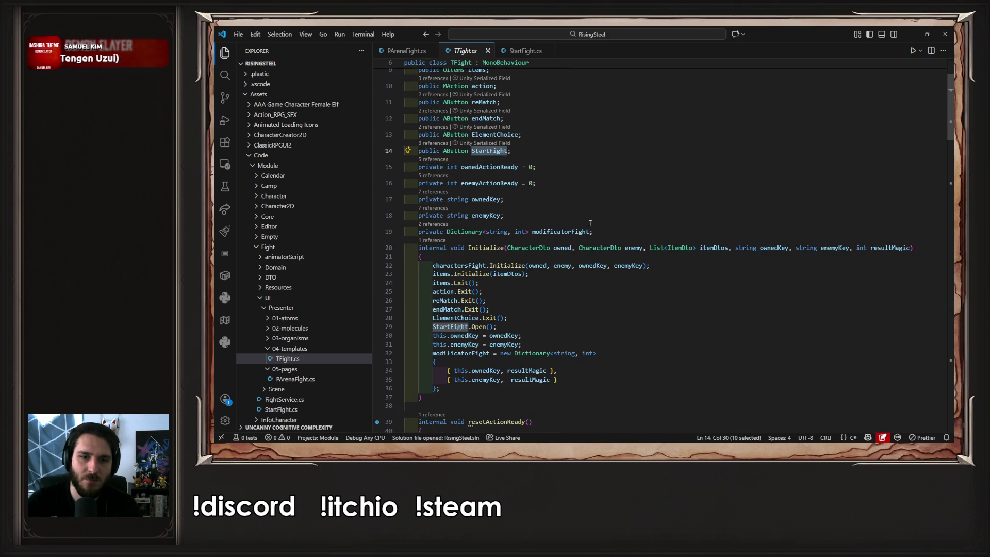
left_click(523, 328)
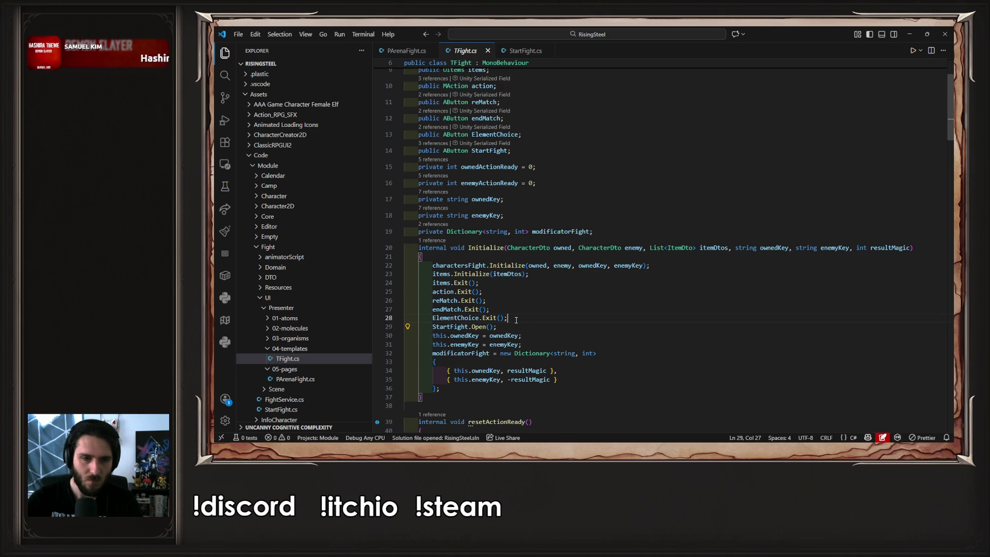
left_click(912, 248)
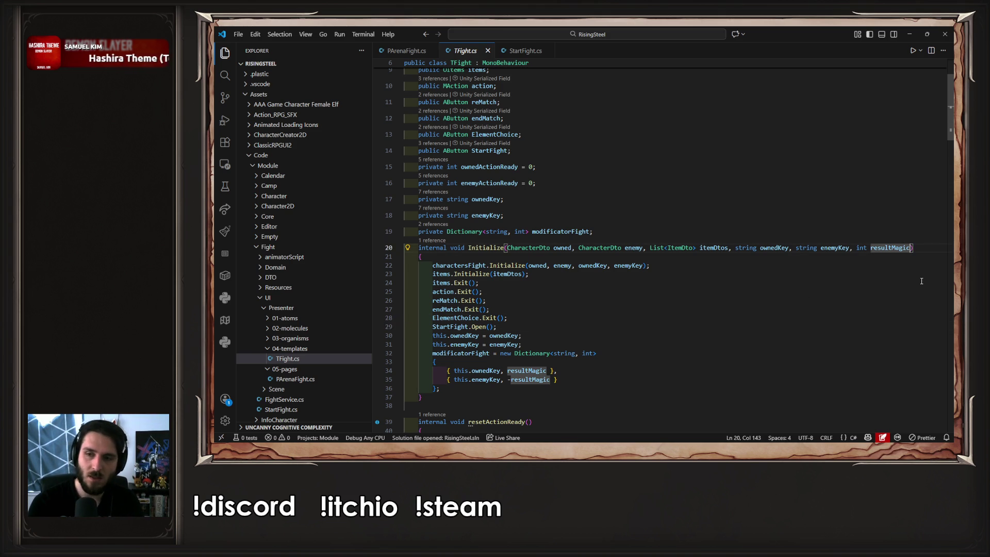
key("alt+Left")
scroll(514, 183, "up", 8)
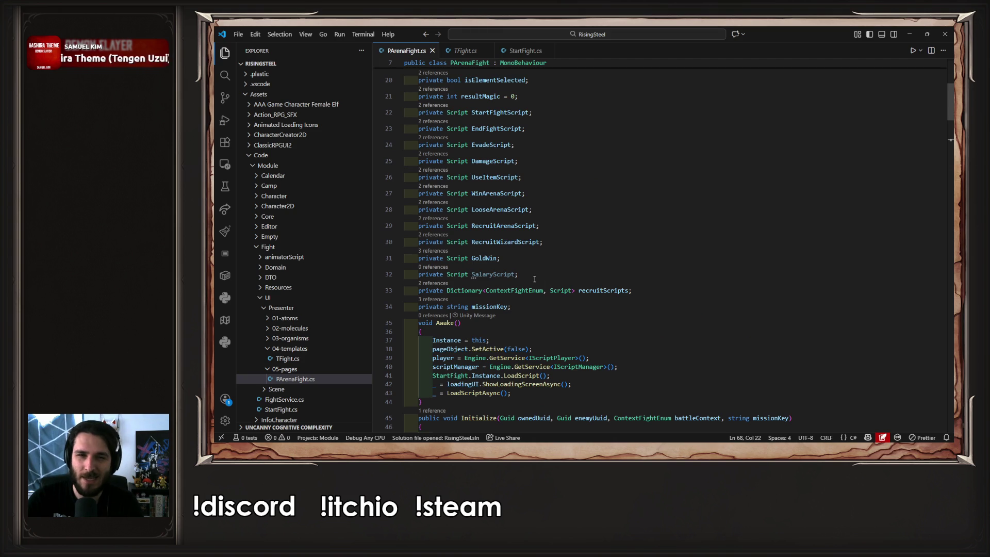
- Append ', battleContext' to the fight.Initialize call on line 68 of PArenaFight.cs
scroll(592, 280, "up", 2)
scroll(592, 281, "up", 1)
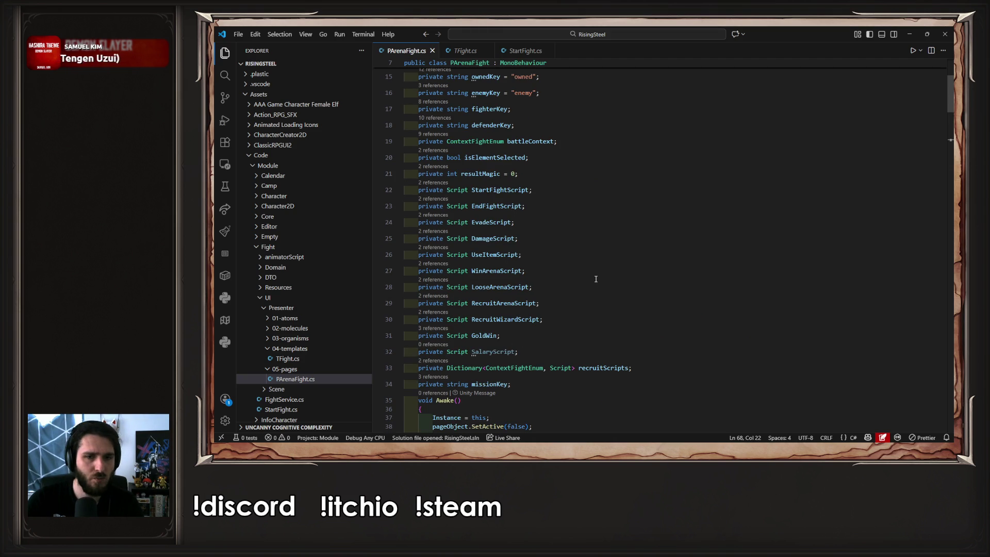
double_click(541, 138)
scroll(603, 185, "down", 5)
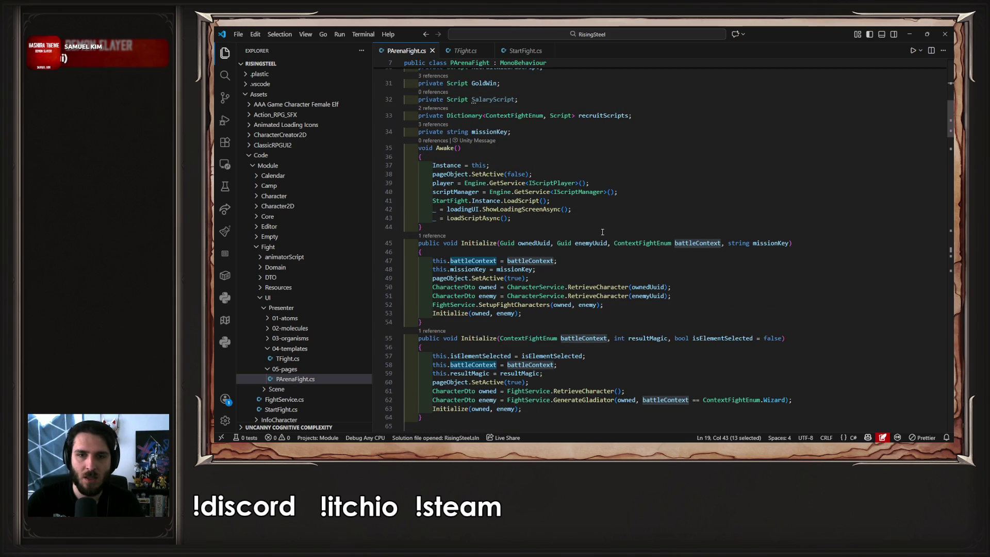
scroll(604, 236, "down", 1)
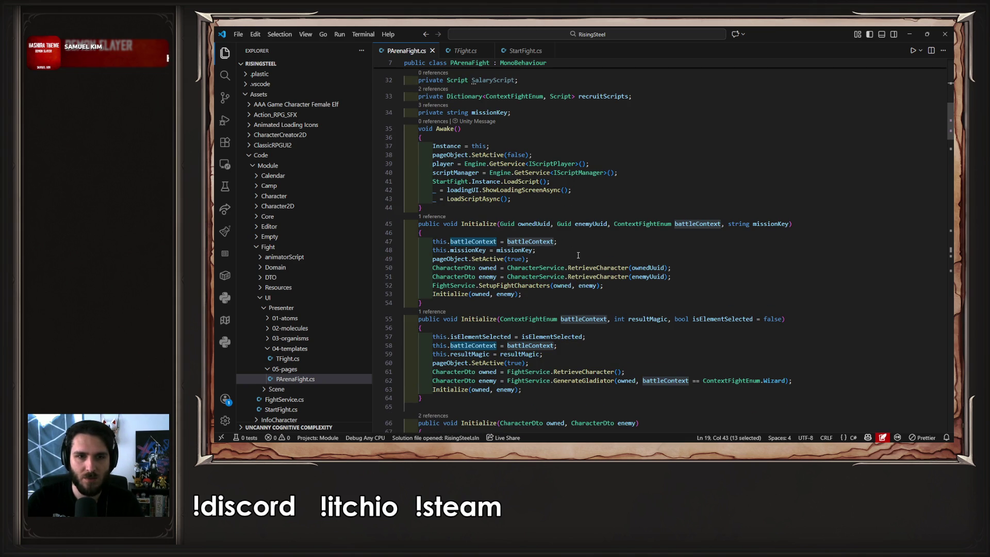
scroll(513, 329, "down", 4)
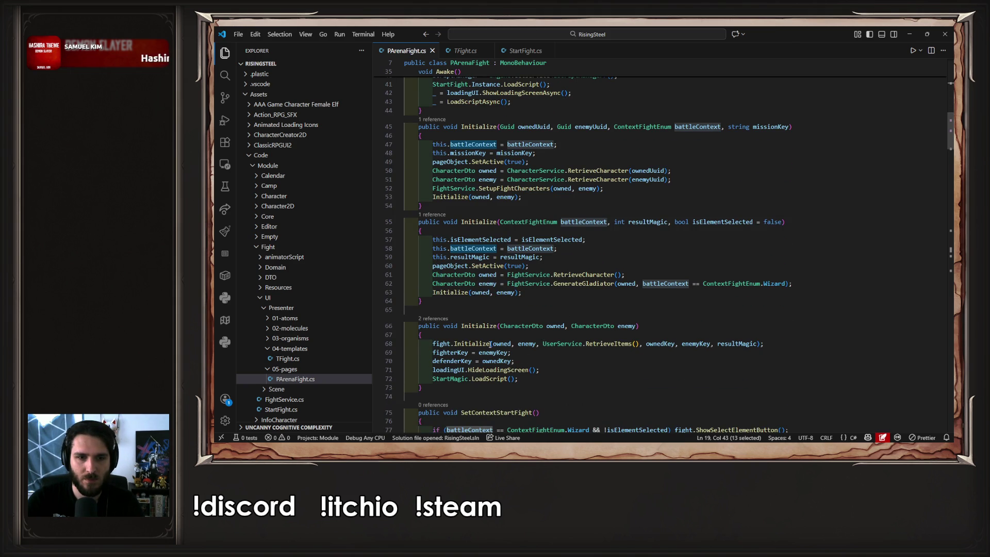
left_click(452, 343)
key("End")
key("Left")
key("Left")
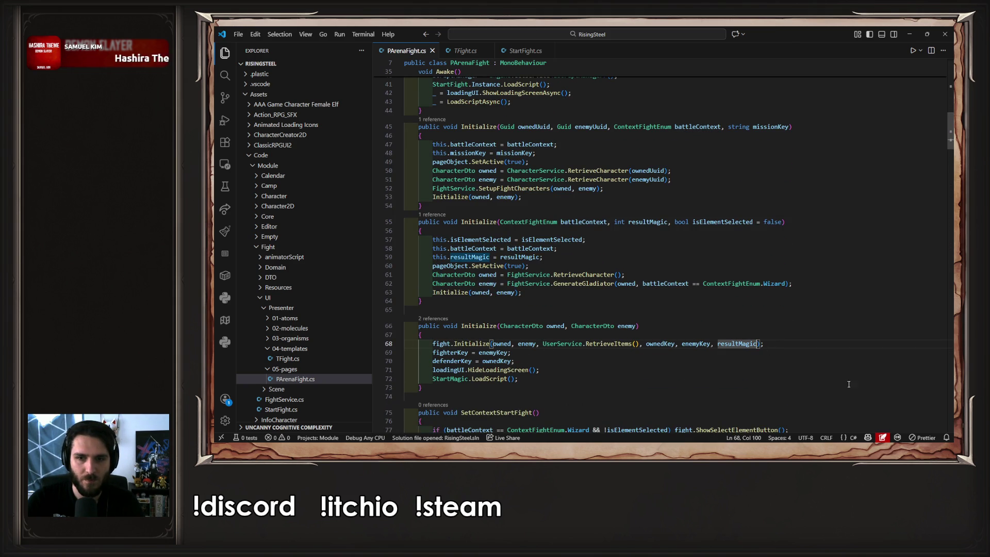
type(", battleContext")
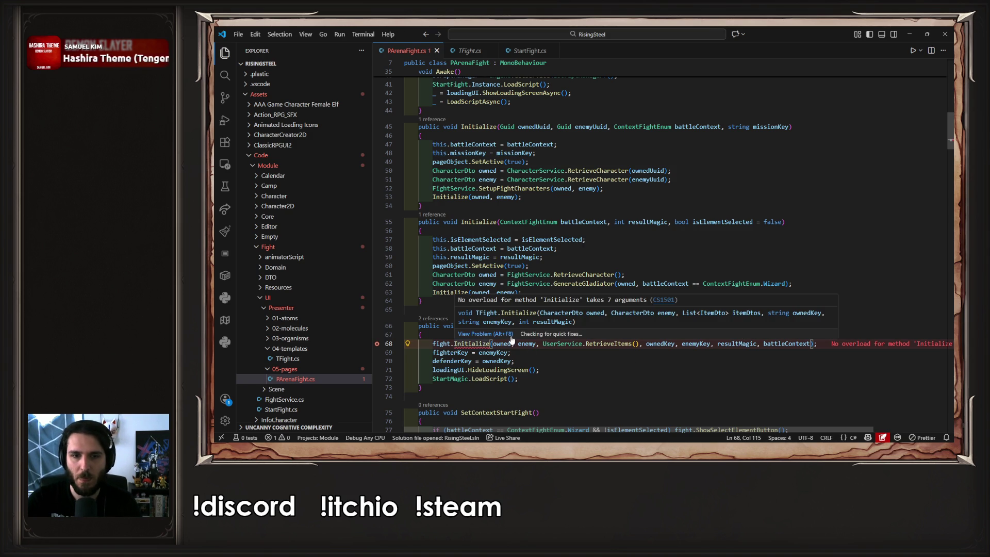
- Apply the Quick Fix adding a battleContext parameter to TFight's Initialize and view it
left_click(494, 334)
left_click(455, 339)
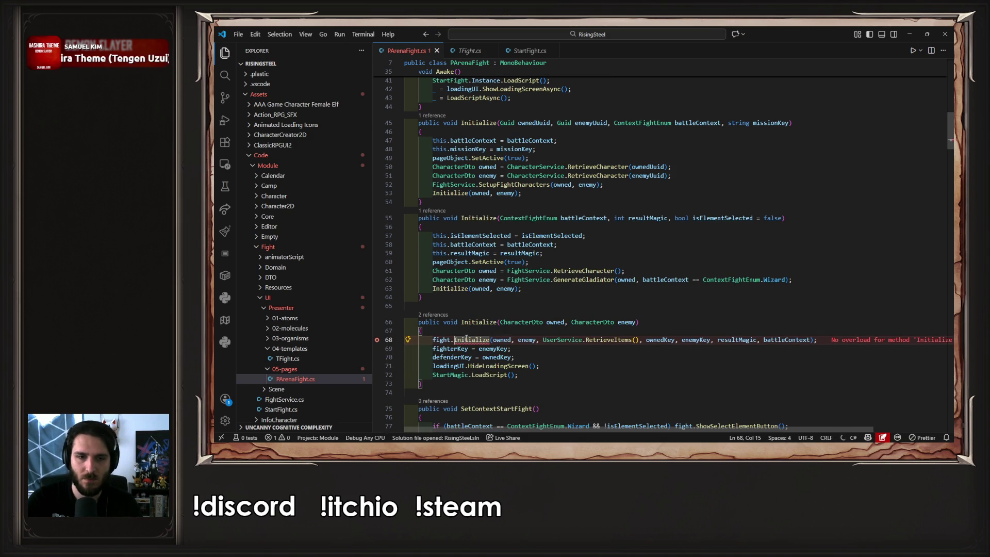
left_click(535, 330)
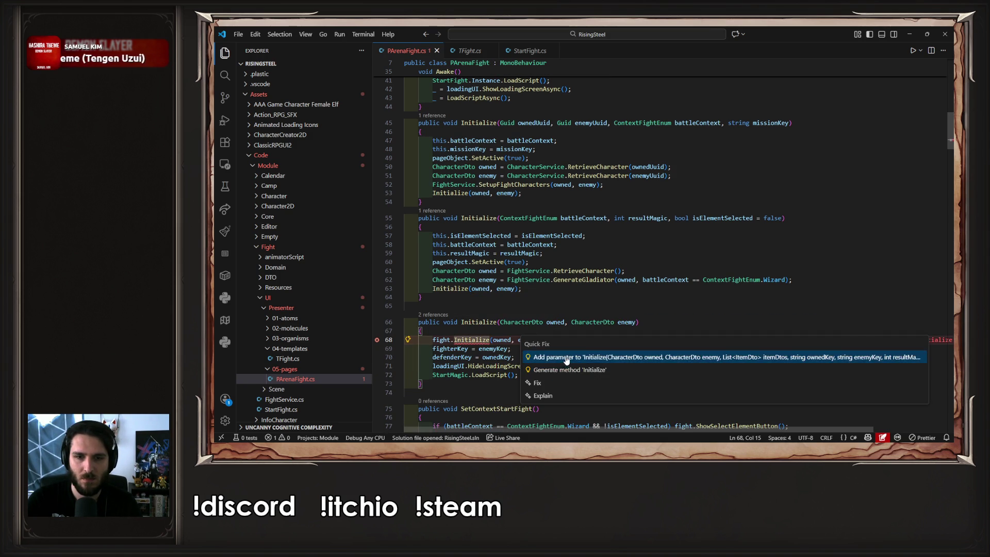
left_click(518, 354)
key("F12")
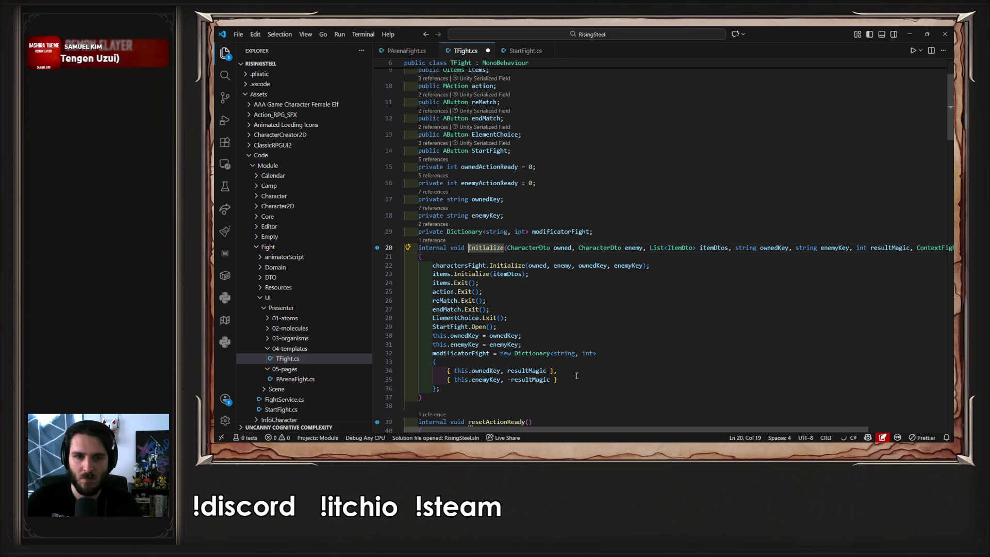
left_click(540, 323)
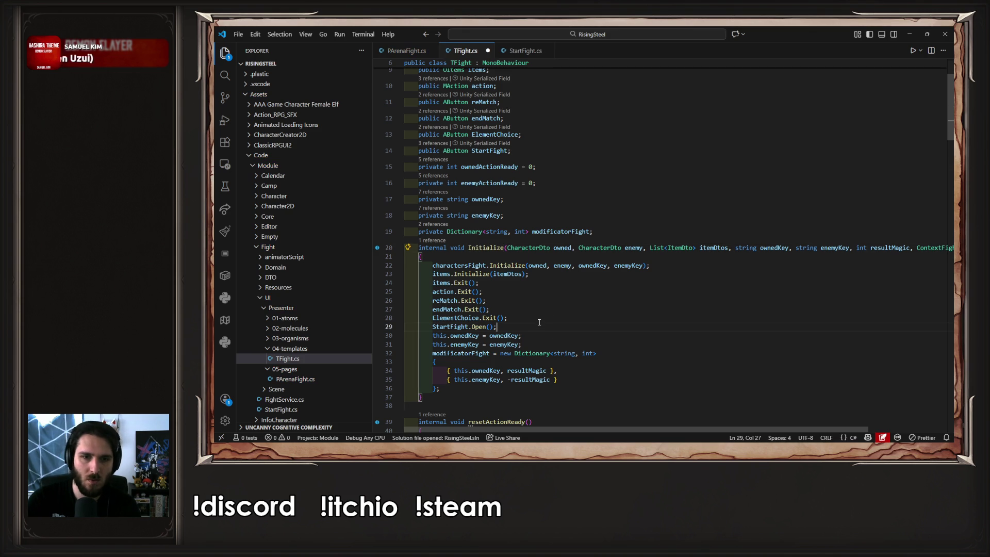
key("Return")
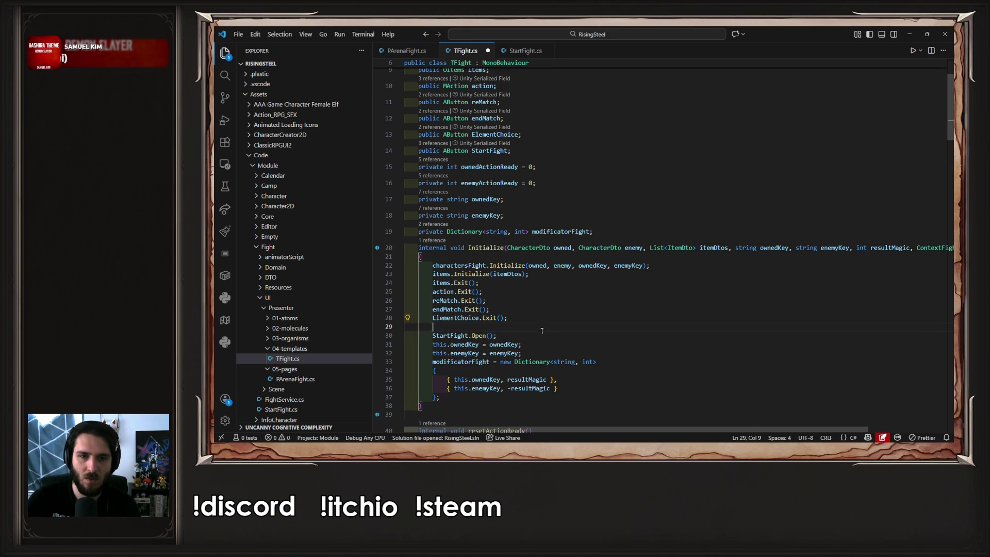
left_click_drag(608, 429, 688, 429)
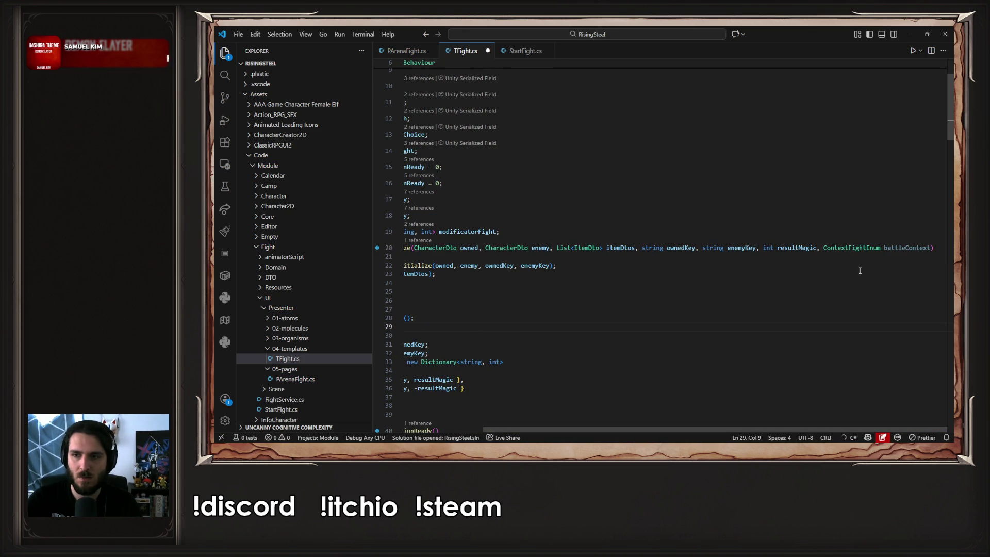
double_click(900, 249)
key("ctrl+c")
left_click(593, 326)
key("ctrl+v")
key("Home")
type("if (")
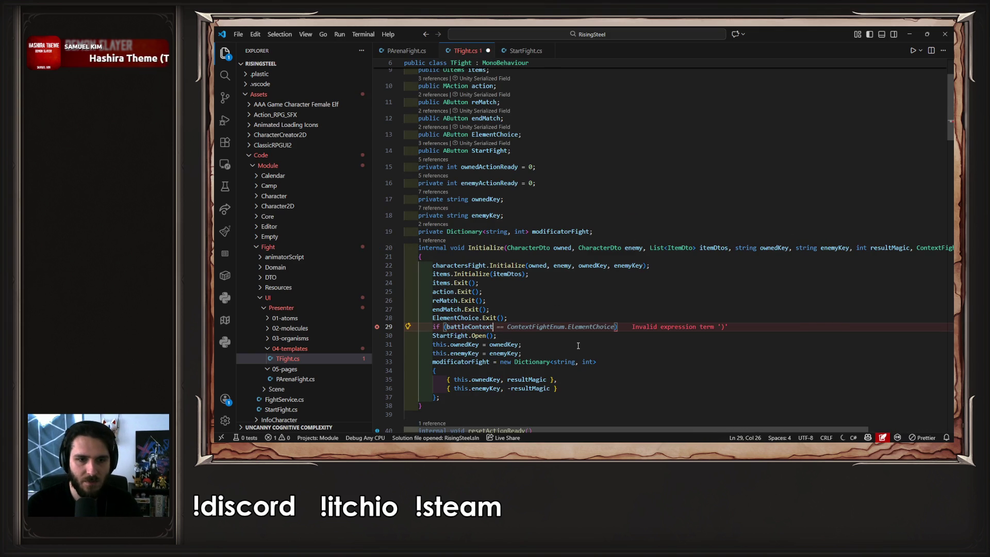
key("BackSpace")
key("BackSpace")
key("BackSpace")
key("BackSpace")
key("BackSpace")
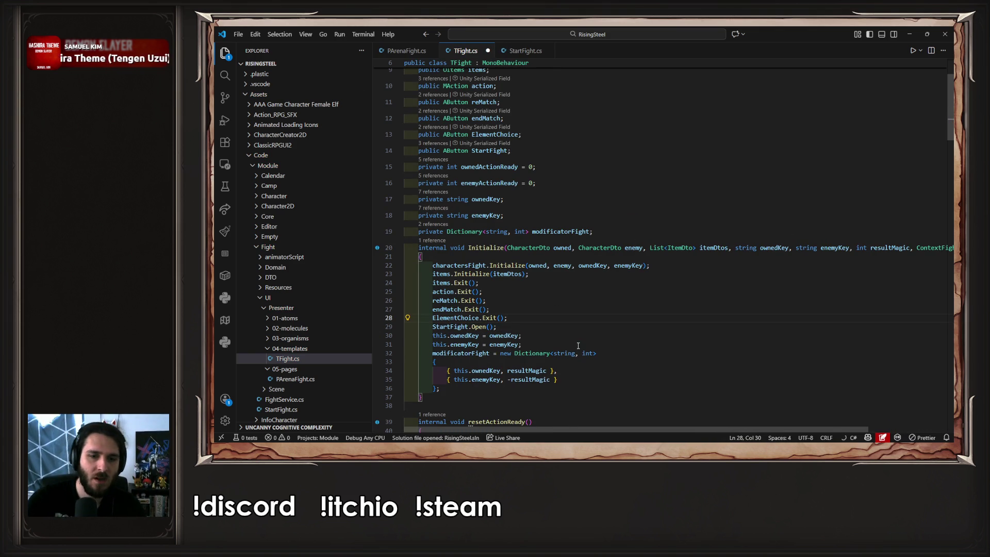
scroll(578, 346, "down", 10)
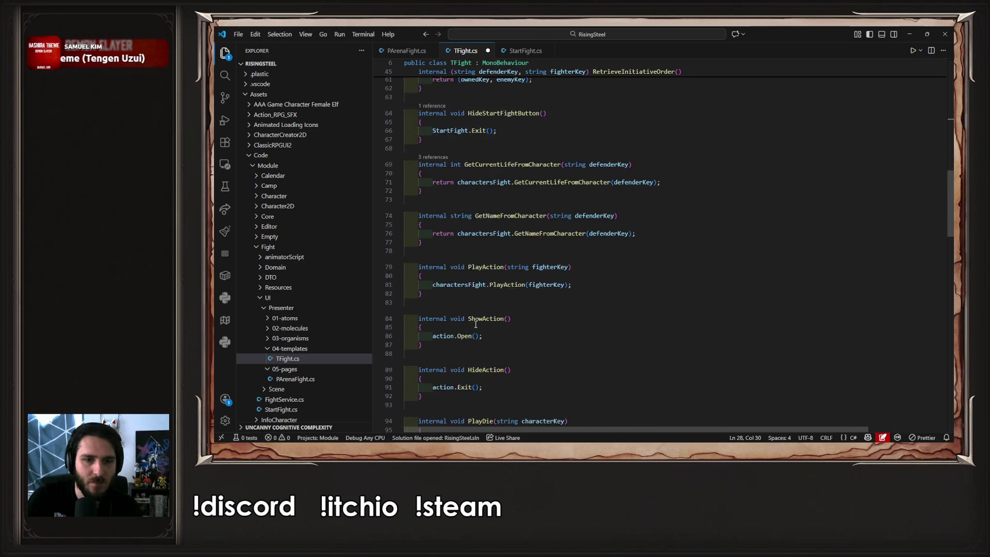
- Add an empty private InitializeButton(ContextFightEnum battleContext) method at the end of TFight
scroll(480, 318, "down", 15)
left_click(462, 290)
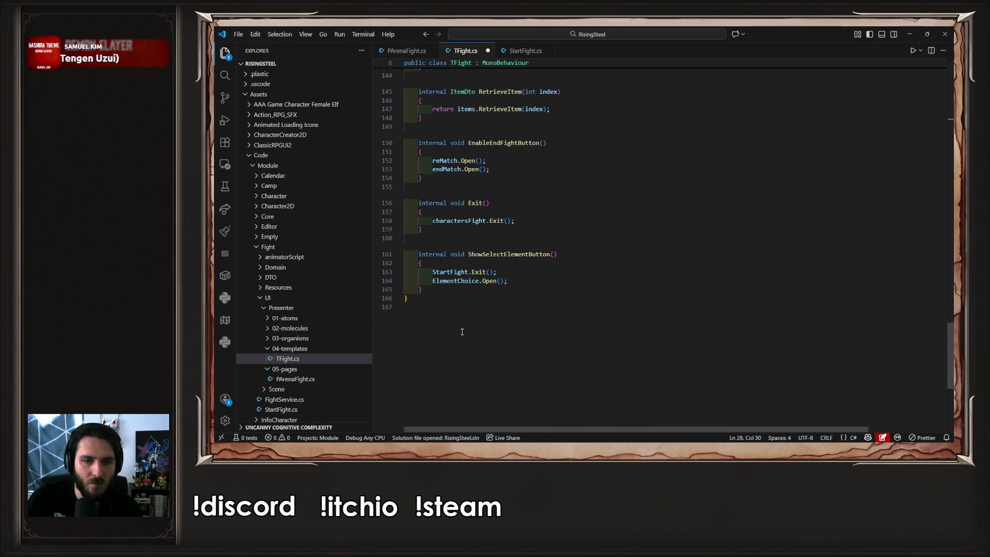
key("Return")
key("Return")
type("p")
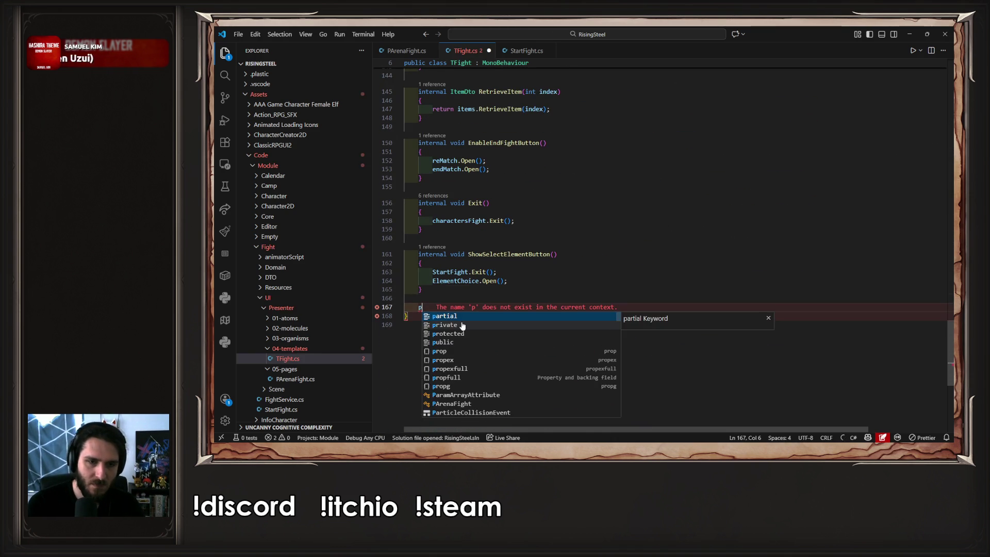
type("rivate void ")
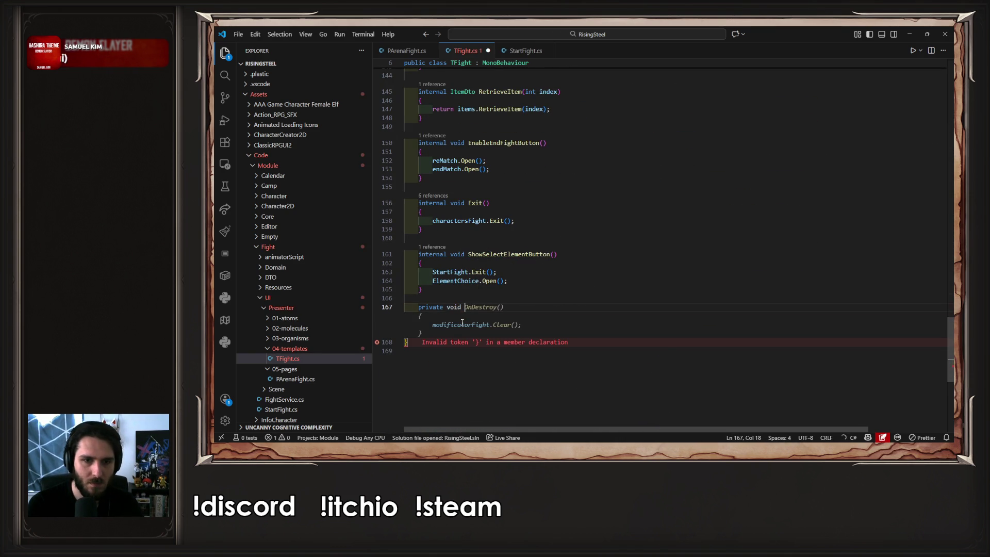
type("Initia")
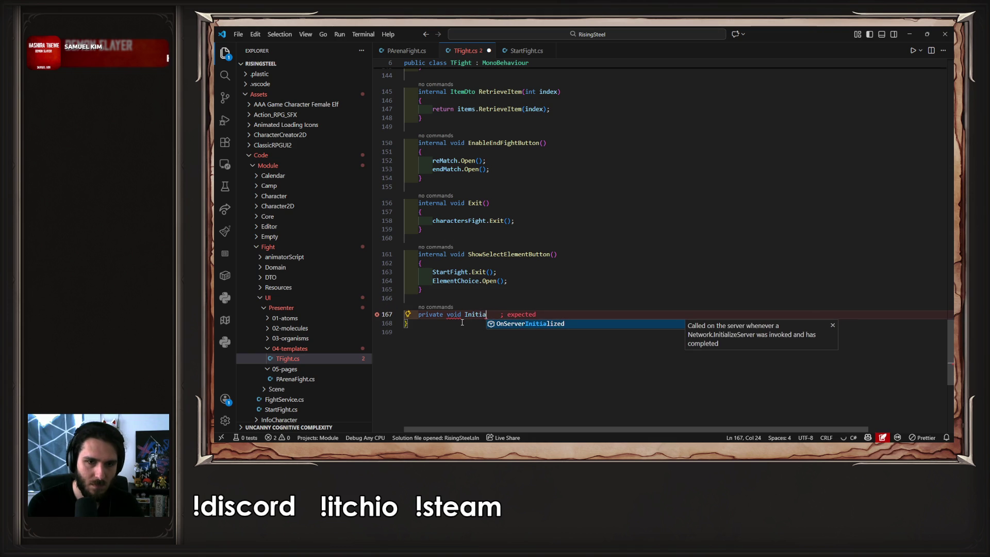
type("lizeButton()")
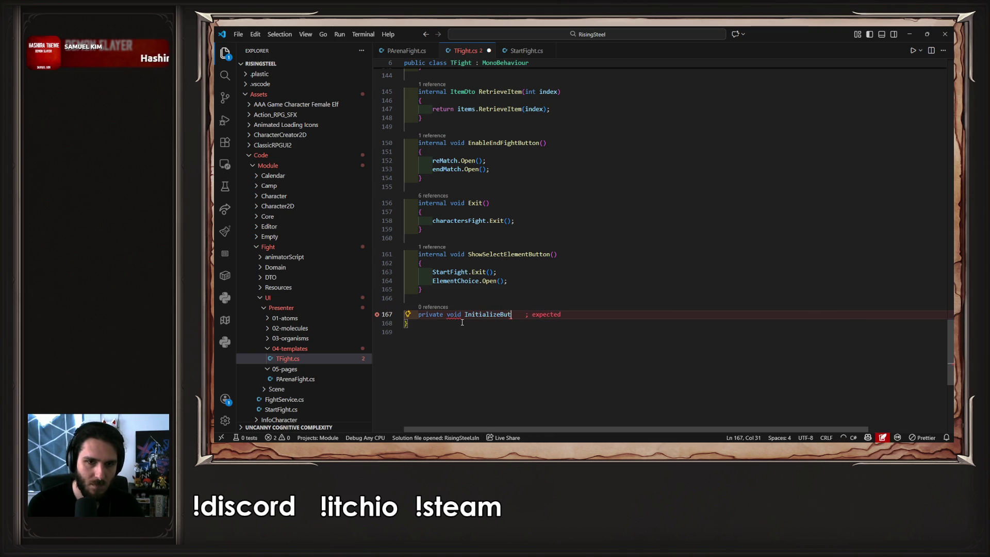
key("Return")
type("{")
key("Return")
left_click(524, 314)
type("battleContext")
key("Tab")
- Call InitializeButton(battleContext); right after items.Initialize in Initialize
double_click(493, 314)
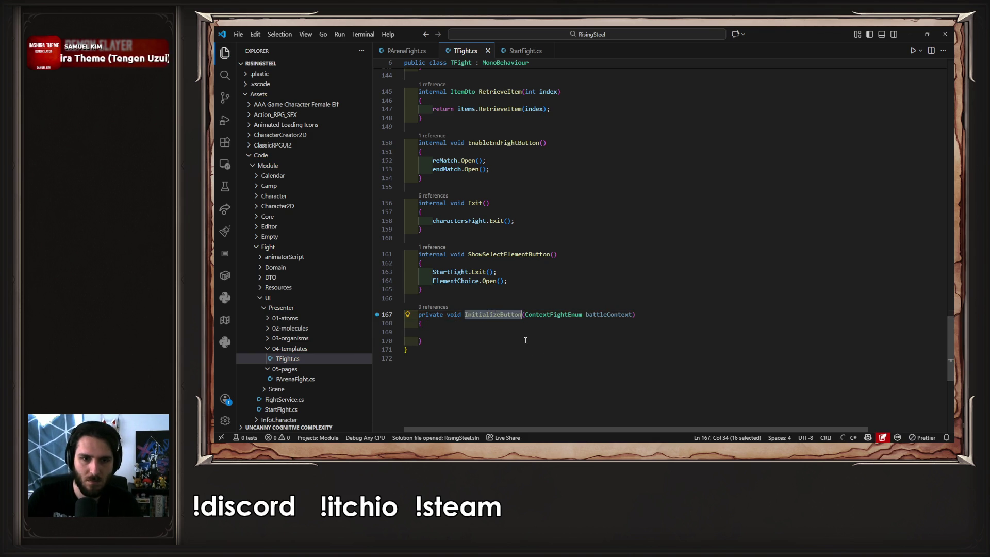
scroll(520, 334, "up", 20)
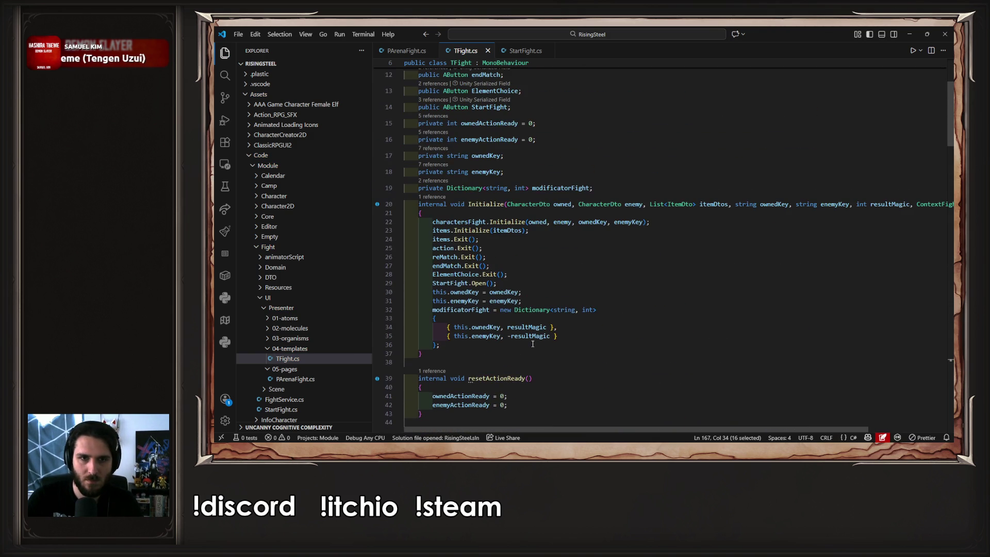
left_click(629, 230)
key("Return")
key("ctrl+v")
type("(battleContext);")
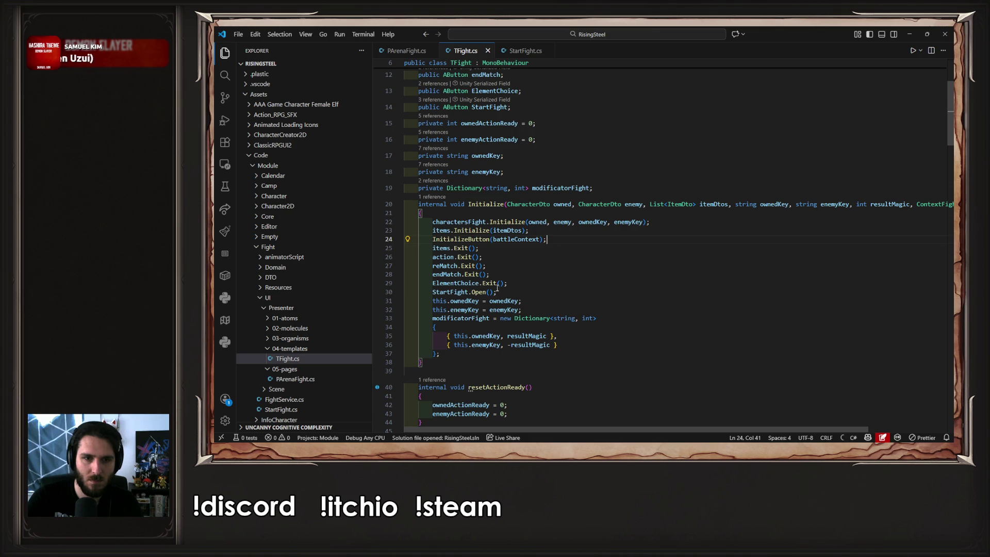
- Move the six Exit/Open lines from Initialize into the InitializeButton body
key("shift+Up")
key("shift+Up")
key("shift+Up")
key("shift+End")
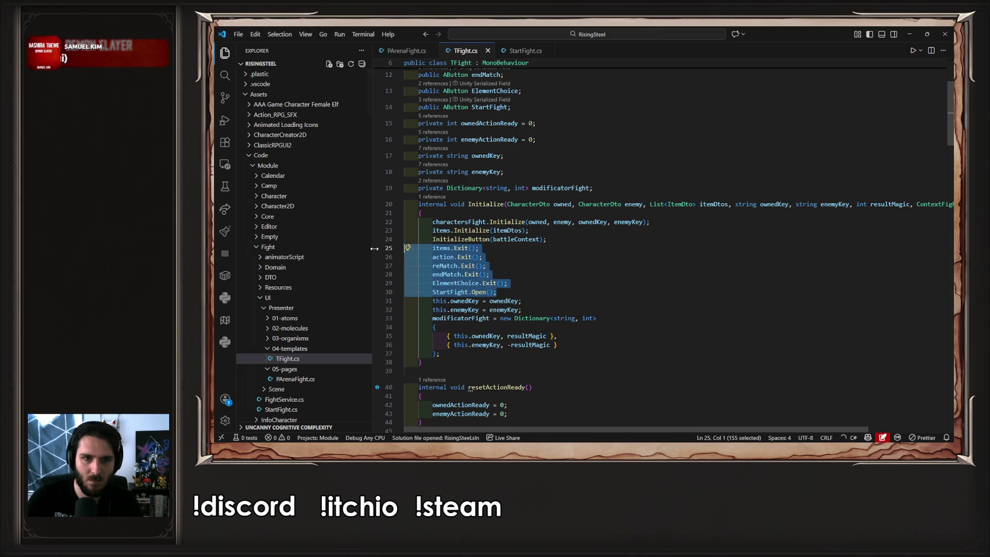
key("BackSpace")
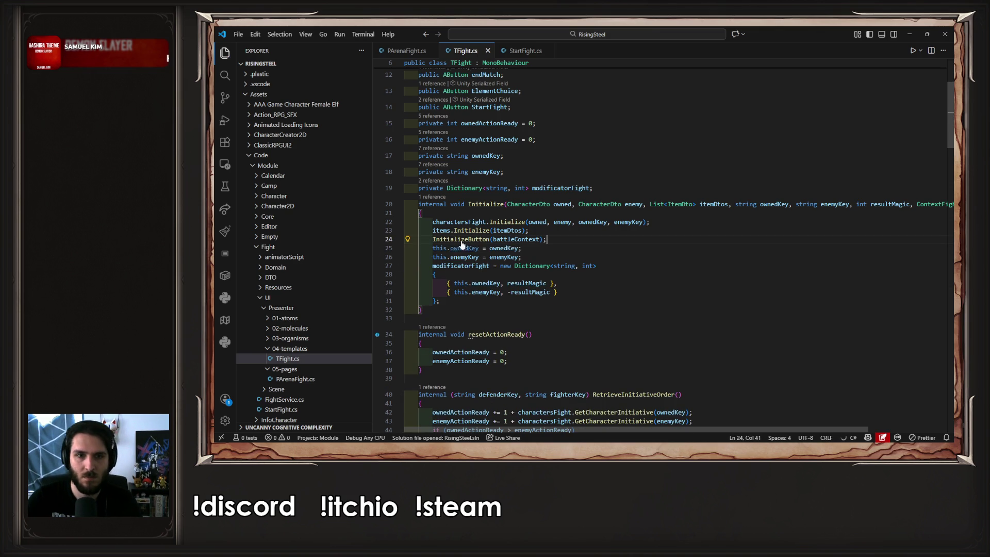
key("ctrl+period")
key("Return")
key("Down")
key("Down")
key("ctrl+v")
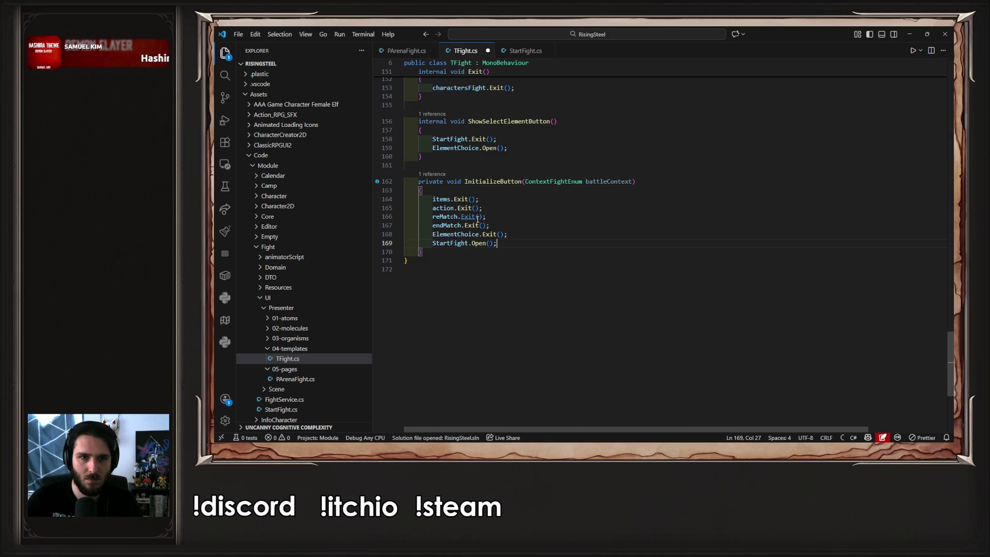
- Add an if (battleContext == ContextFightEnum.Wizard) block at the top of InitializeButton and save
left_click(507, 191)
key("Return")
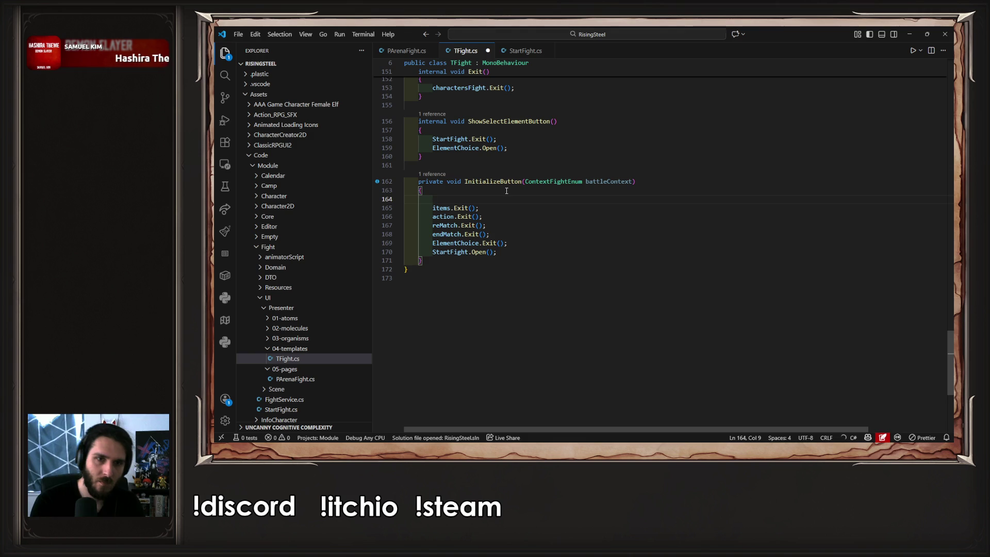
type("if ")
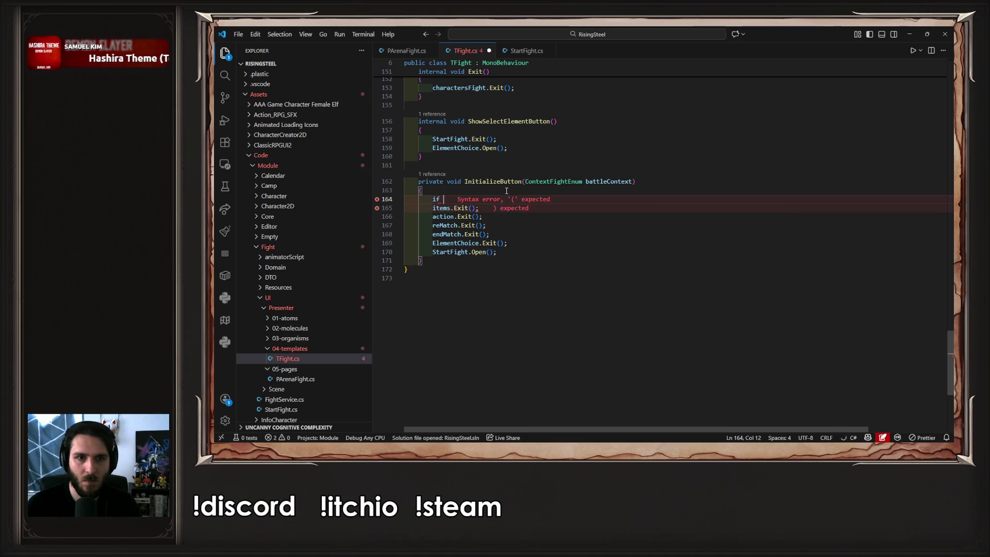
type("(battleContext")
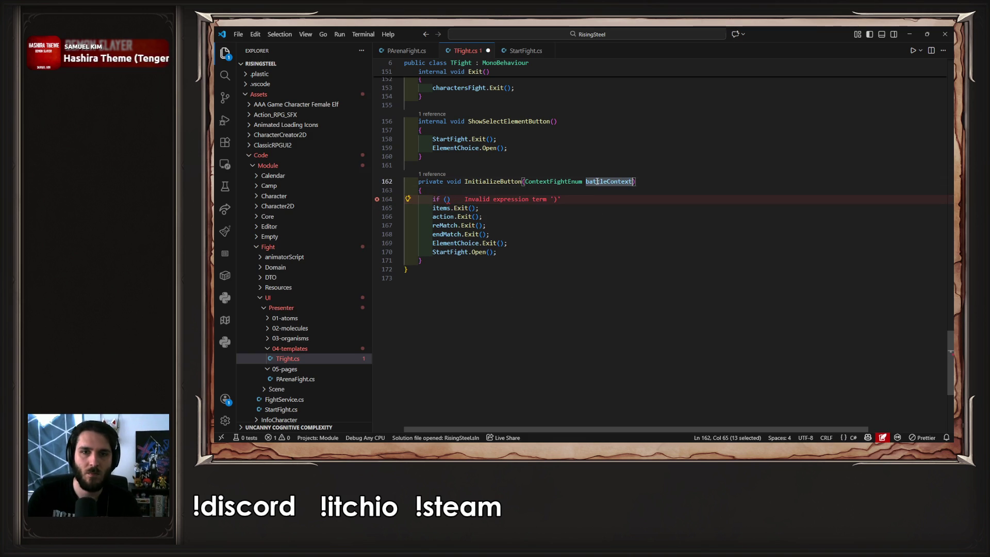
type(" == ContextFightEnum.ArenaFight")
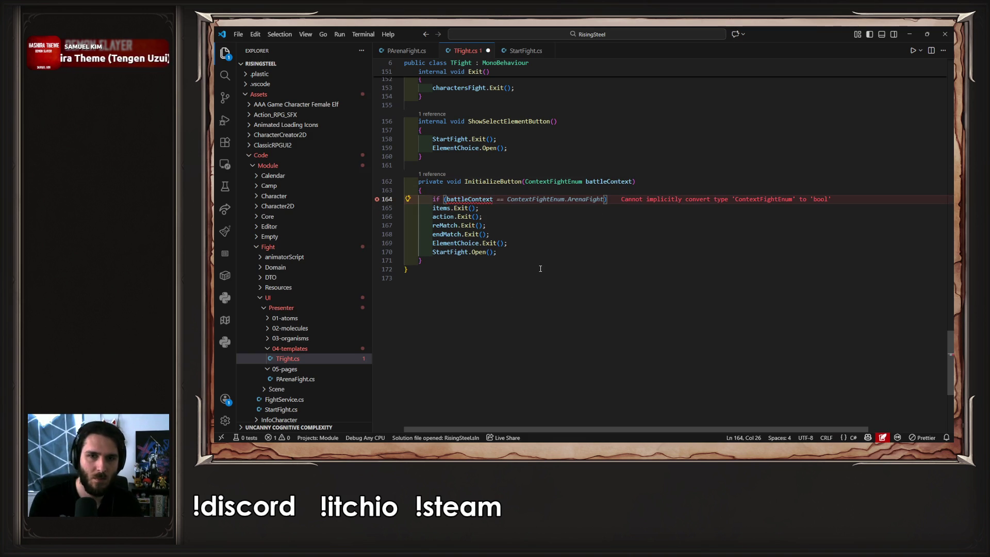
key("BackSpace")
key("BackSpace")
key("BackSpace")
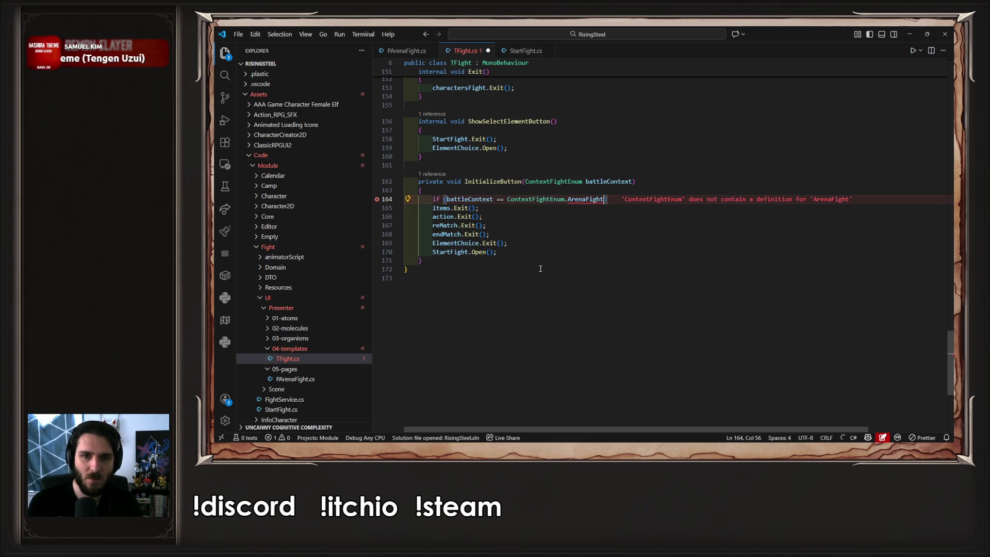
key("ctrl+space")
key("Down")
key("Down")
key("Return")
key("ctrl+s")
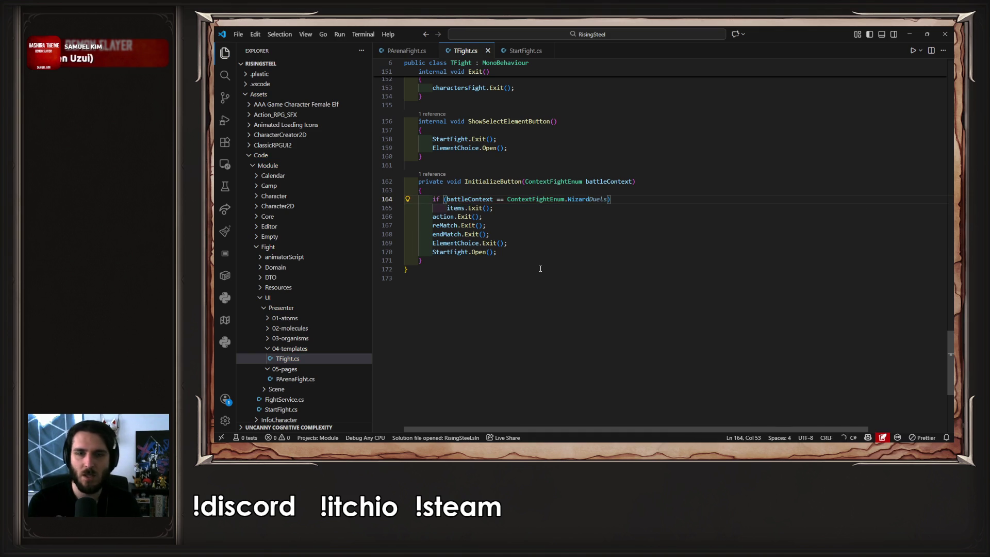
key("Return")
type("{")
key("Return")
key("ctrl+s")
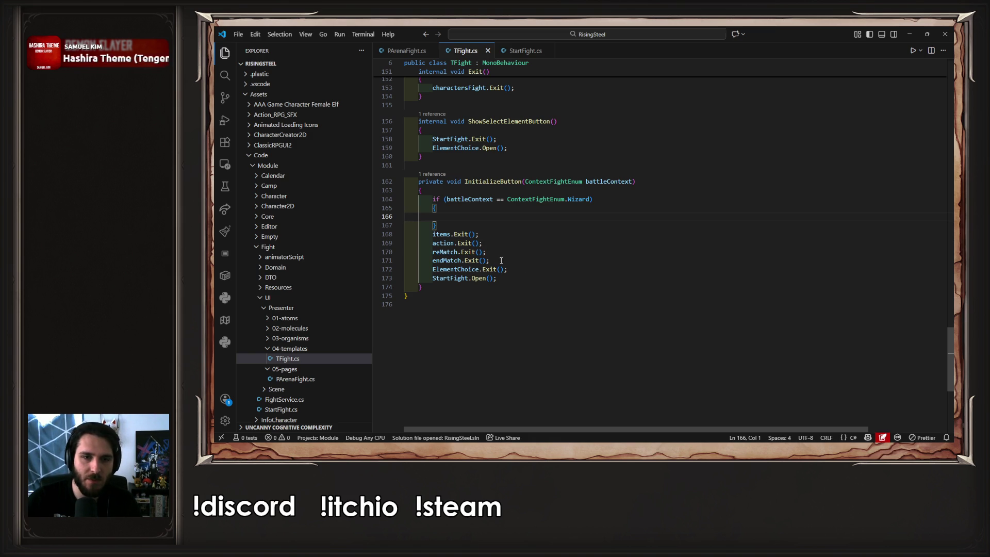
- Move the four Exit calls above the if and put the ElementChoice call under the condition
left_click_drag(496, 263, 438, 227)
key("ctrl+c")
key("BackSpace")
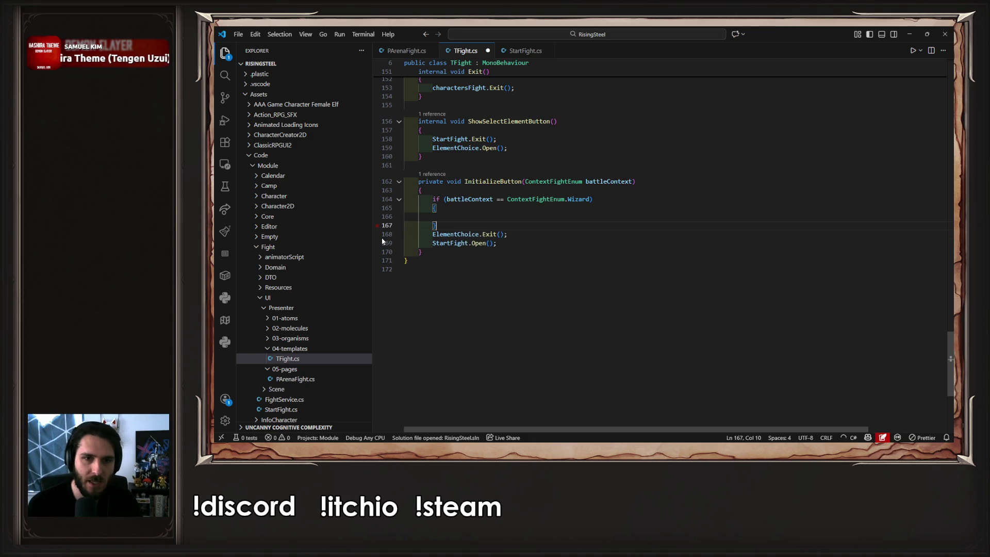
key("Up")
key("Up")
key("Up")
key("ctrl+v")
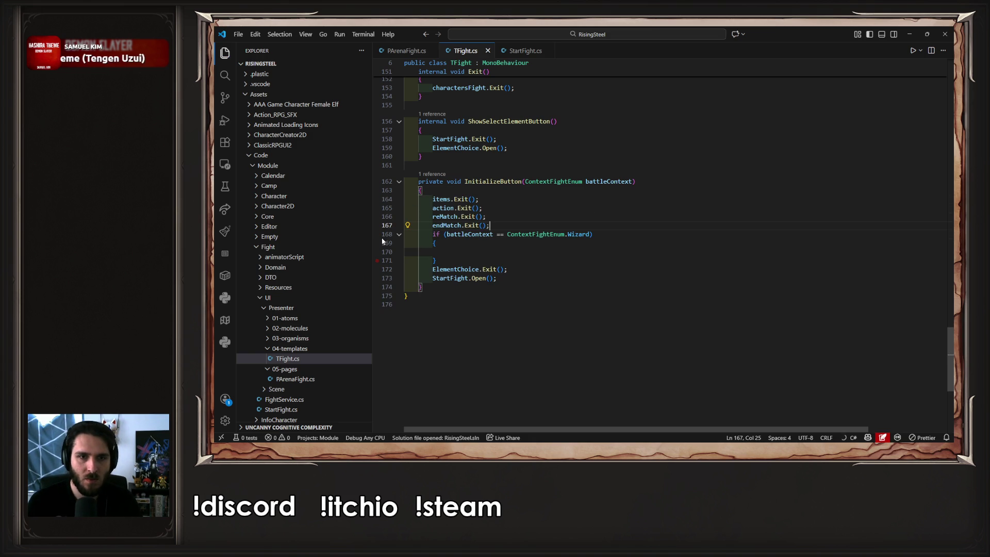
key("Down")
key("Down")
key("Down")
key("End")
key("shift+Home")
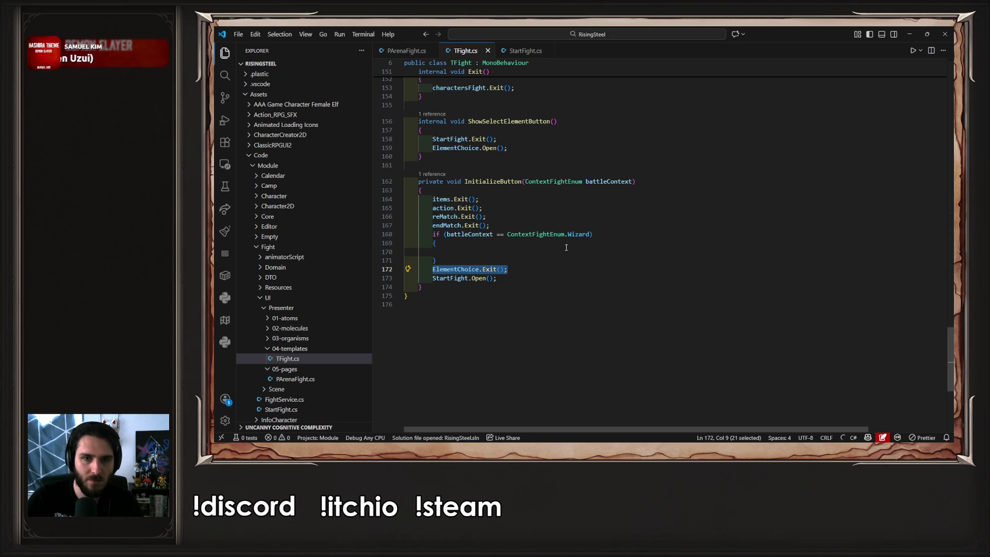
key("ctrl+x")
left_click(608, 233)
key("shift+Down")
key("shift+Down")
key("shift+Down")
key("Delete")
key("ctrl+v")
- Make the Wizard branch ElementChoice.Open(), add else StartFight.Open(), and save
double_click(650, 236)
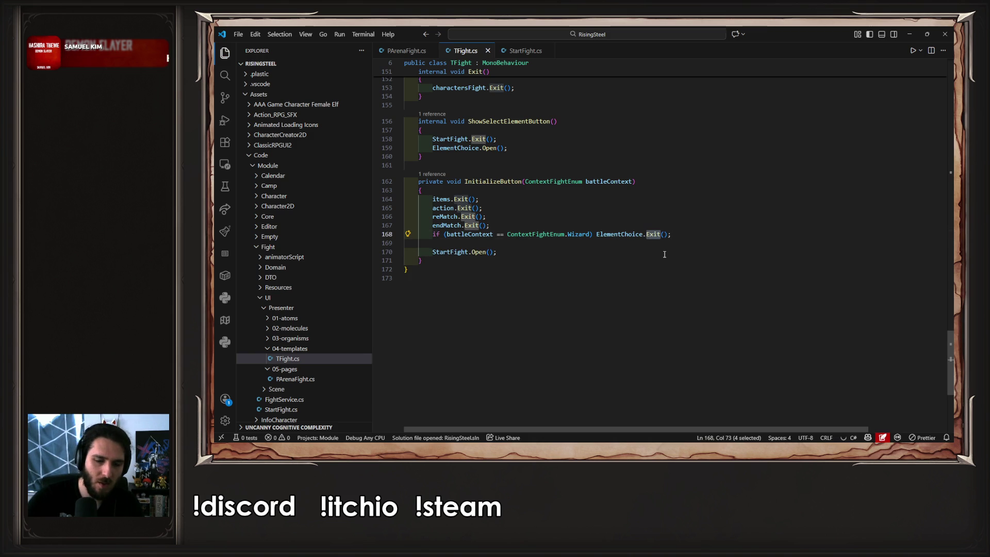
type("Op")
key("Return")
key("Down")
key("Tab")
key("Tab")
type("else")
key("Down")
key("Home")
key("BackSpace")
key("BackSpace")
key("BackSpace")
key("ctrl+s")
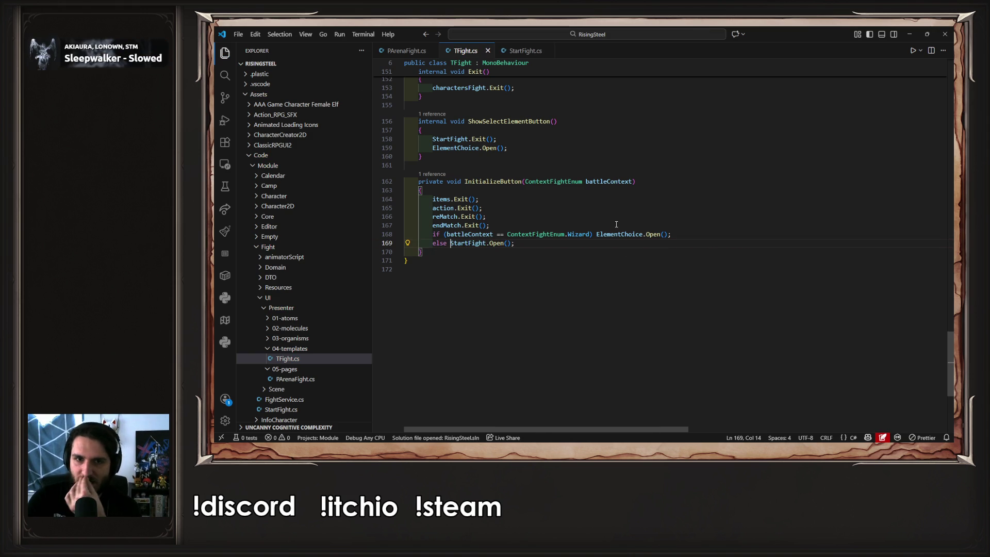
left_click_drag(616, 224, 616, 220)
- Switch to PArenaFight.cs and locate the fight.Initialize(battleContext) call
double_click(610, 183)
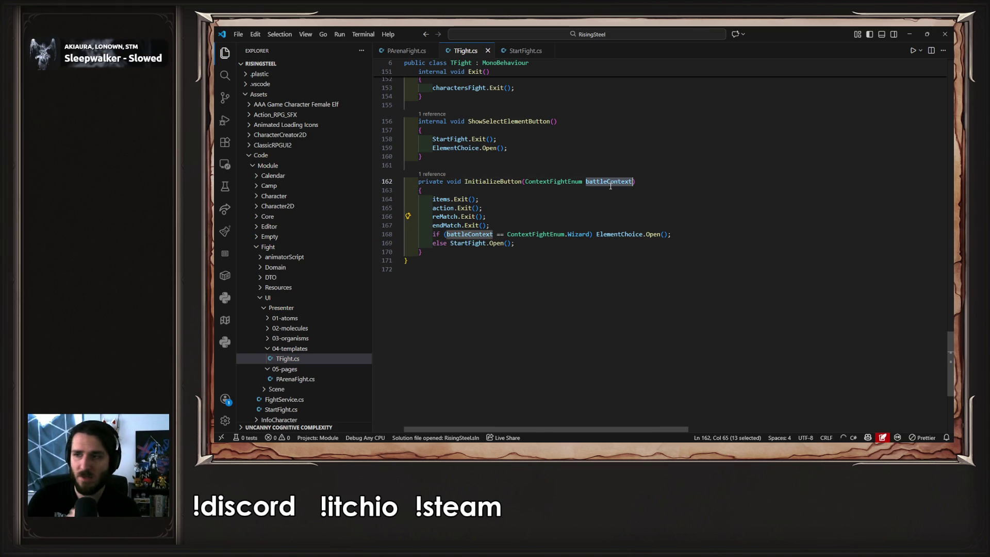
scroll(596, 211, "up", 20)
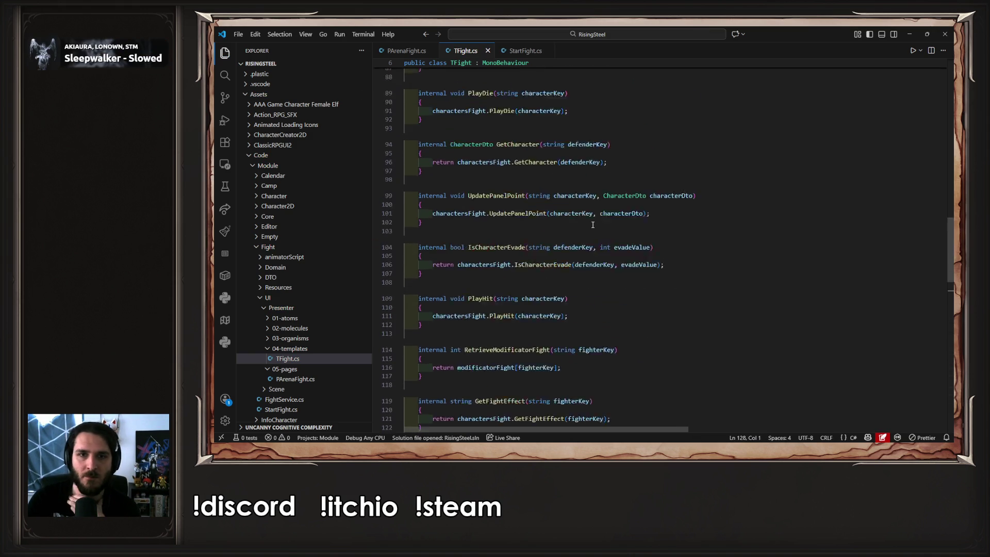
left_click(401, 50)
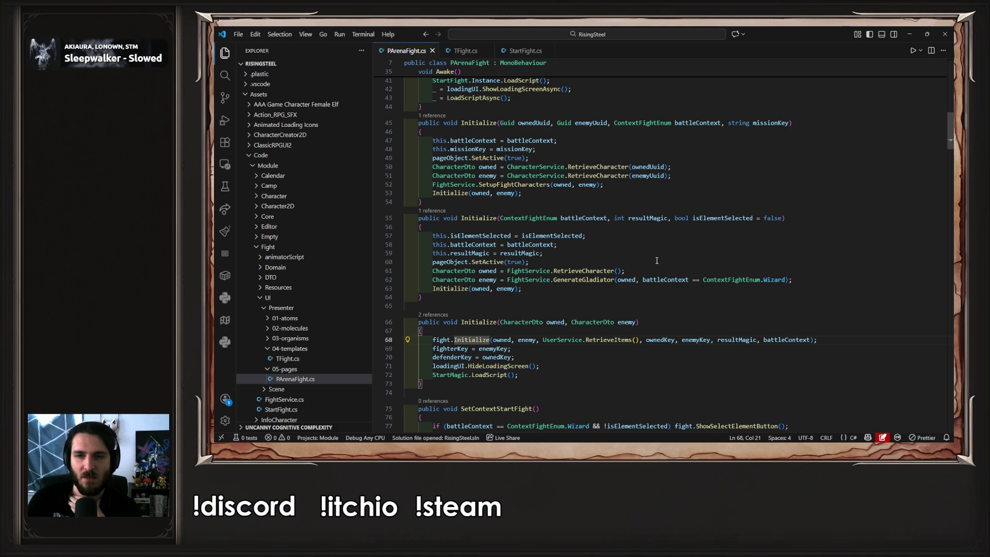
left_click(703, 328)
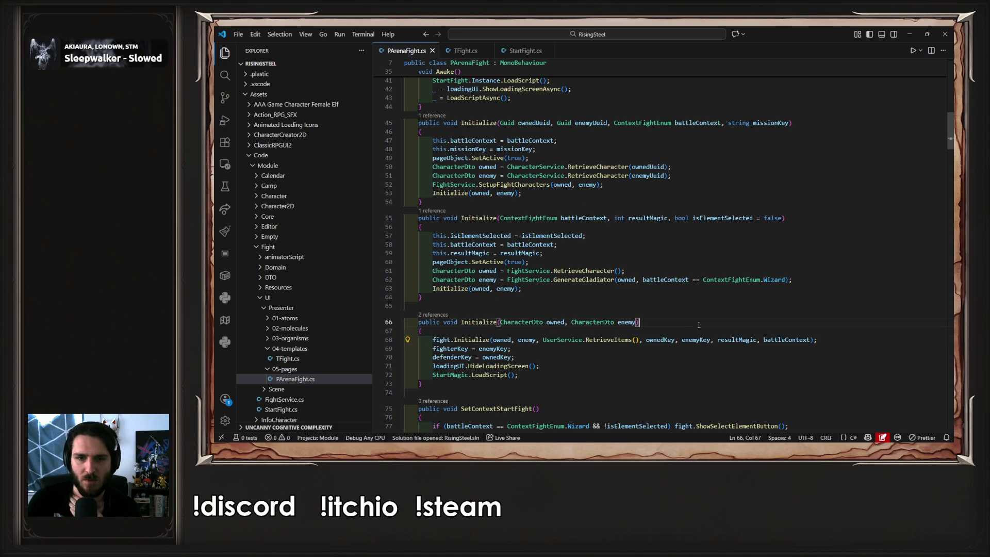
double_click(783, 340)
left_click(770, 331)
- Add a Debug.Log printing only battleContext above fight.Initialize, then return to Unity
key("Return")
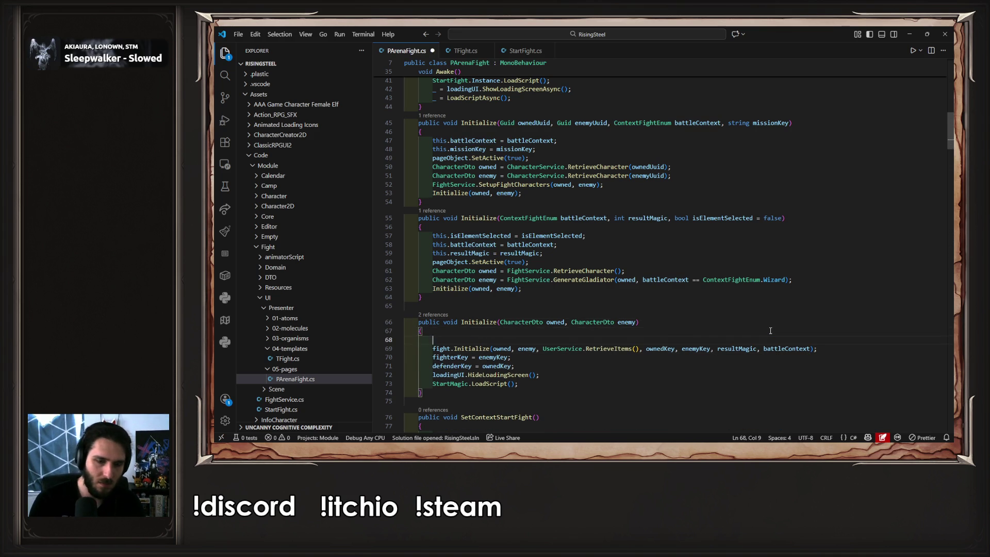
type("Deb")
key("Tab")
key("ctrl+s")
key("ctrl+Left")
key("ctrl+shift+Left")
key("ctrl+shift+Left")
key("ctrl+shift+Left")
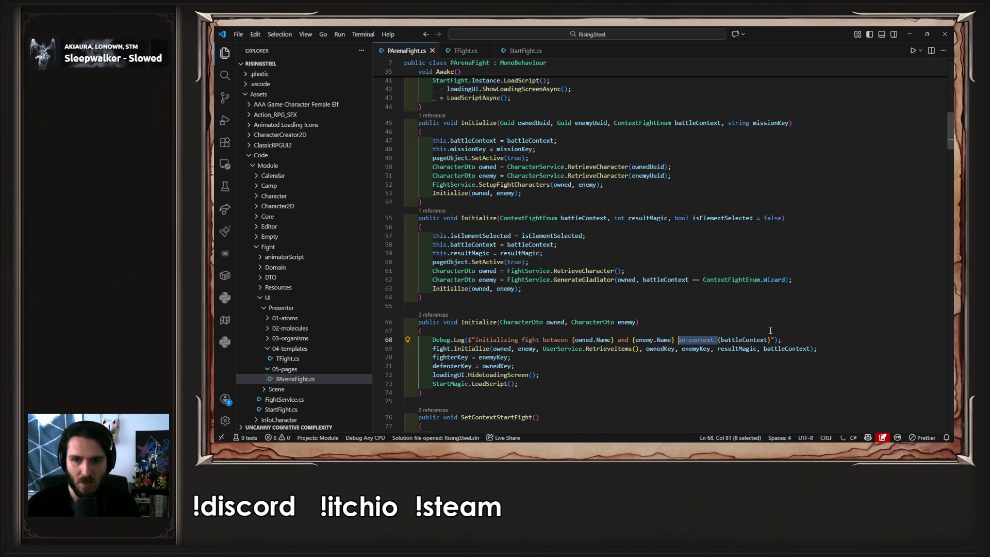
key("ctrl+shift+Left")
key("ctrl+shift+Left")
key("ctrl+shift+Left")
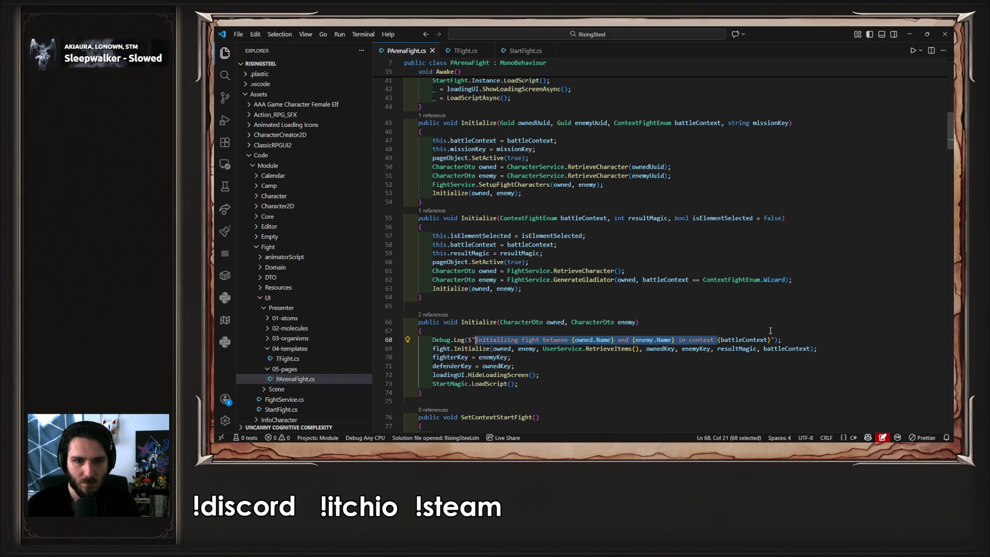
key("BackSpace")
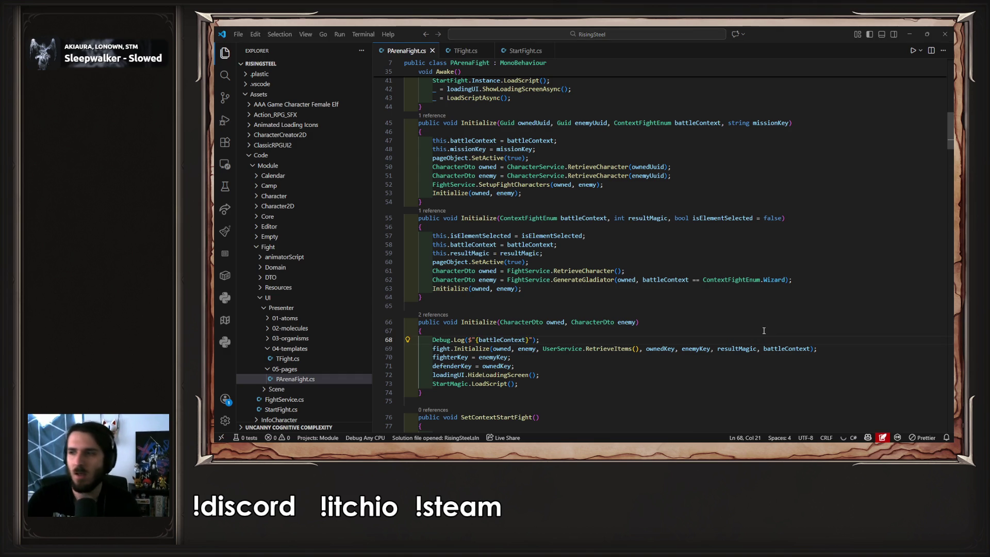
key("alt+Tab")
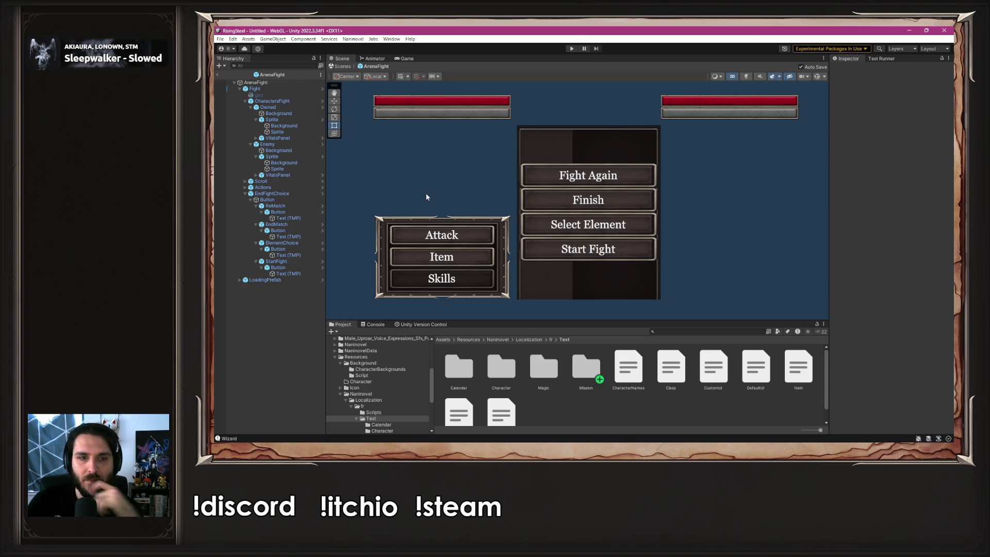
- Playtest a new game, choosing the Magical duel fight with Yselda as fighter
left_click(571, 48)
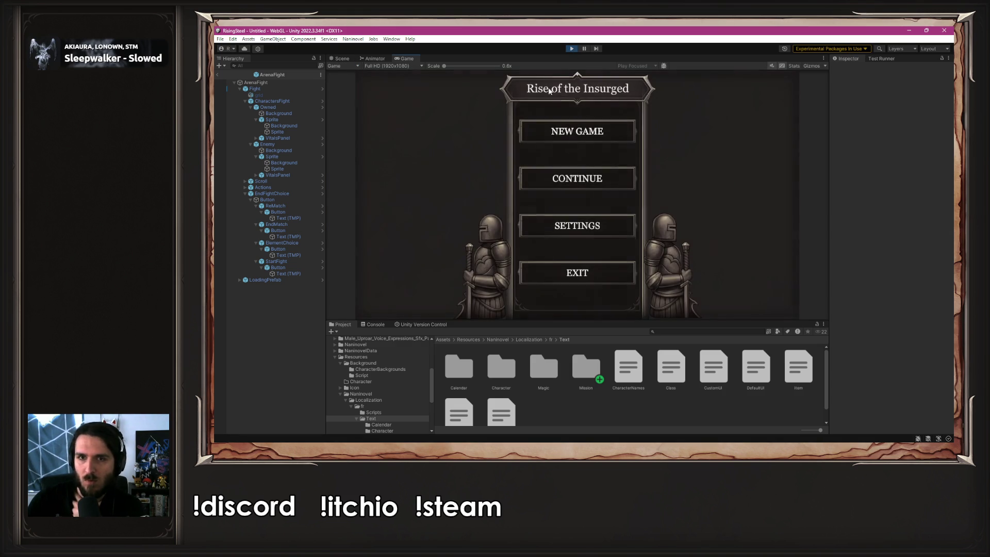
left_click(573, 130)
left_click(386, 109)
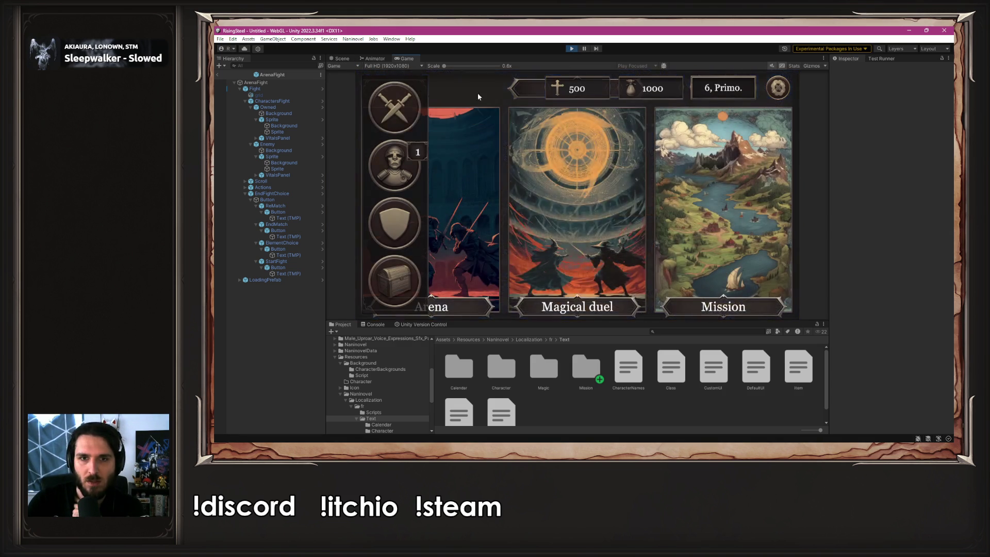
left_click(599, 209)
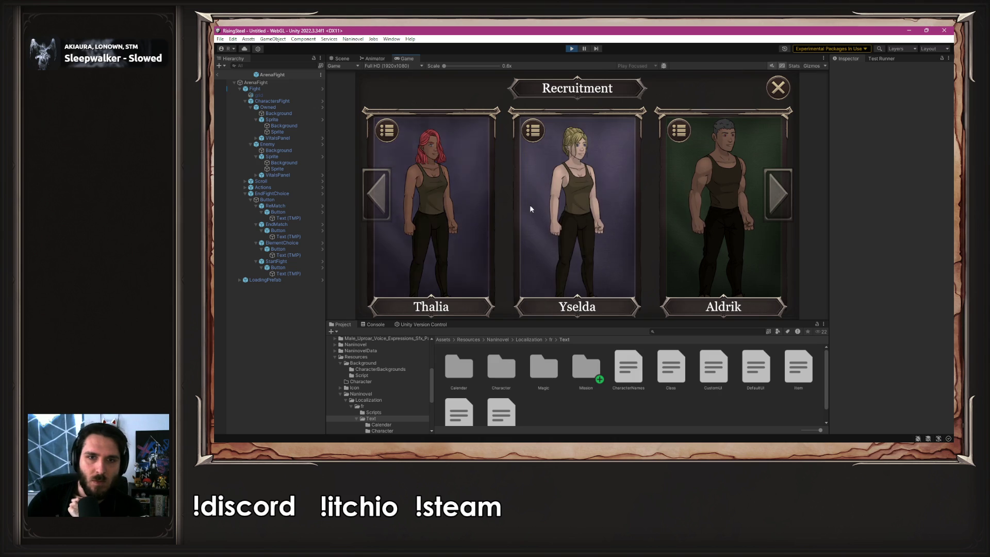
left_click(560, 208)
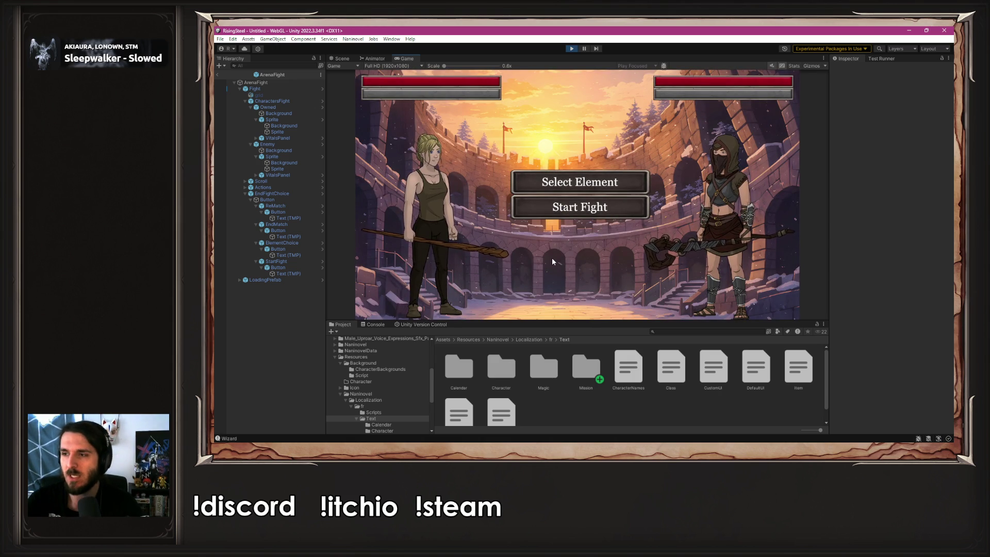
- Back in VS Code, bring up TFight.cs
key("alt+Tab")
scroll(553, 259, "down", 10)
left_click(465, 52)
scroll(511, 66, "down", 15)
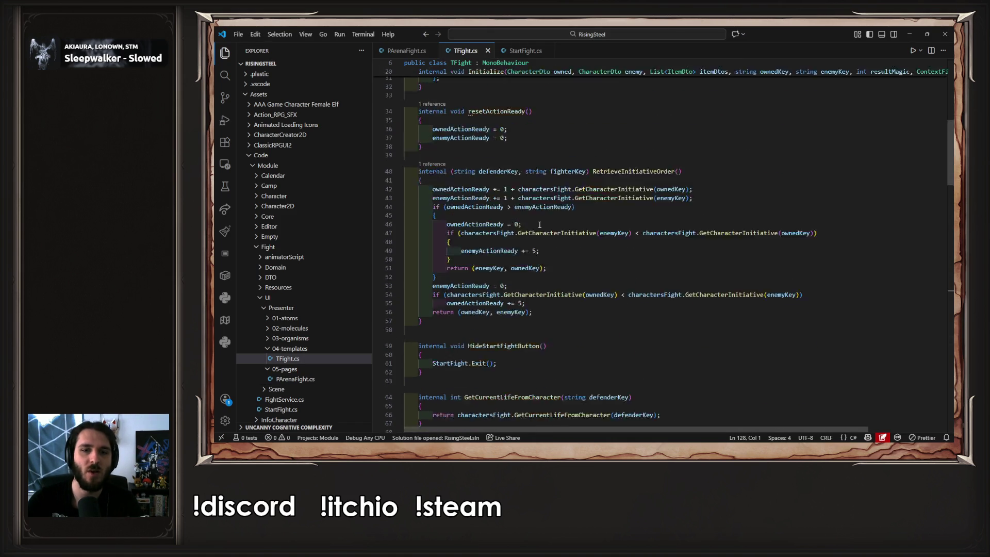
- Look through StartFight.cs, then return to InitializeButton in TFight.cs
left_click(526, 50)
scroll(545, 193, "down", 10)
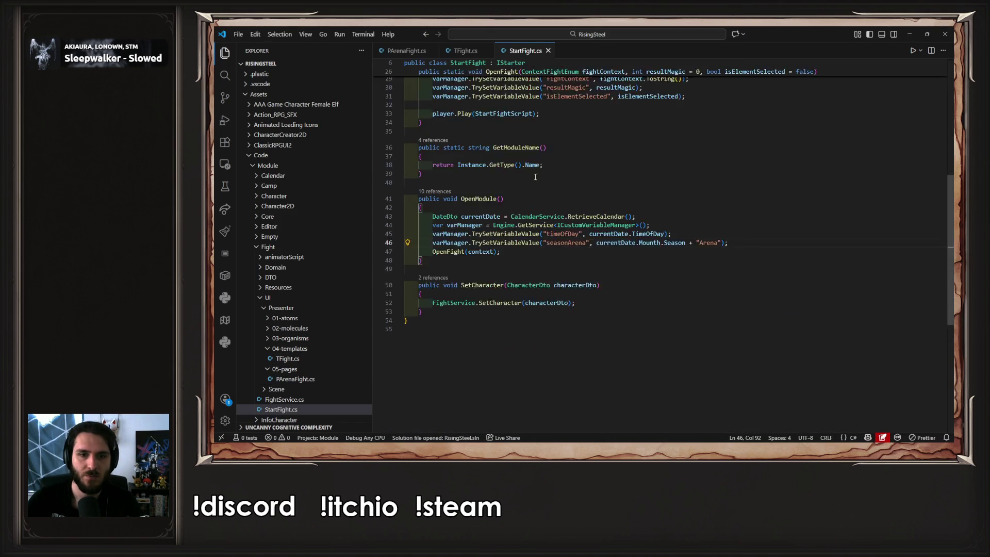
scroll(436, 111, "down", 20)
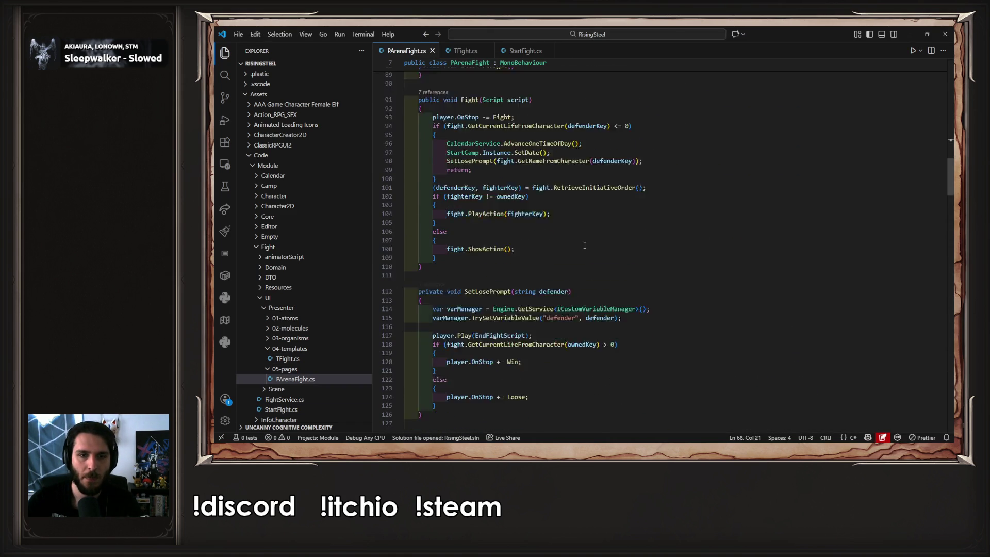
scroll(585, 250, "down", 5)
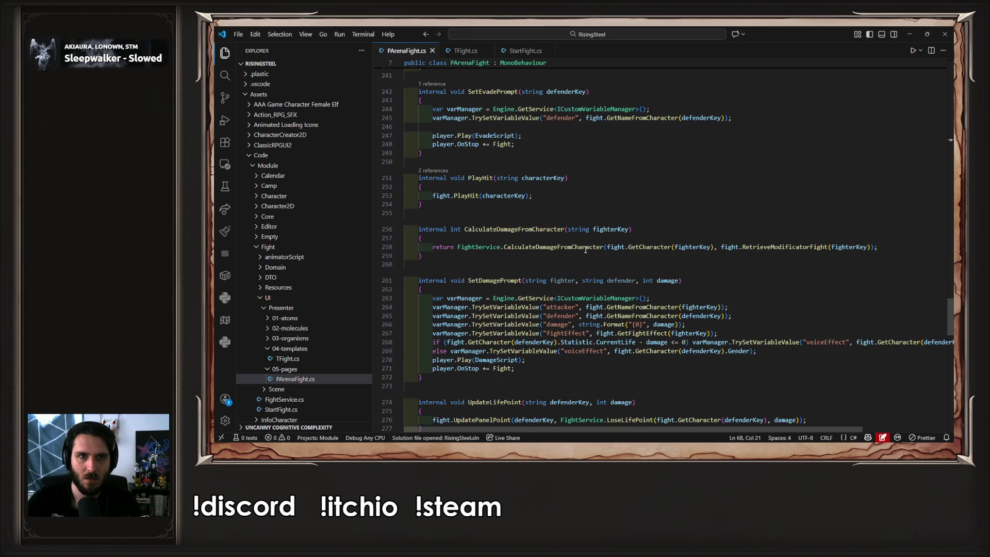
left_click(462, 51)
scroll(573, 245, "up", 5)
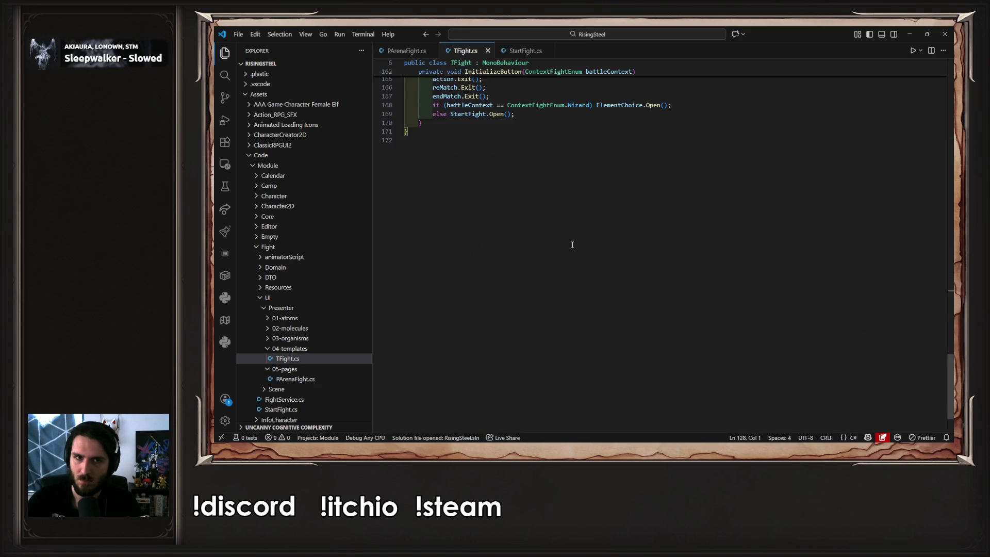
scroll(567, 247, "up", 2)
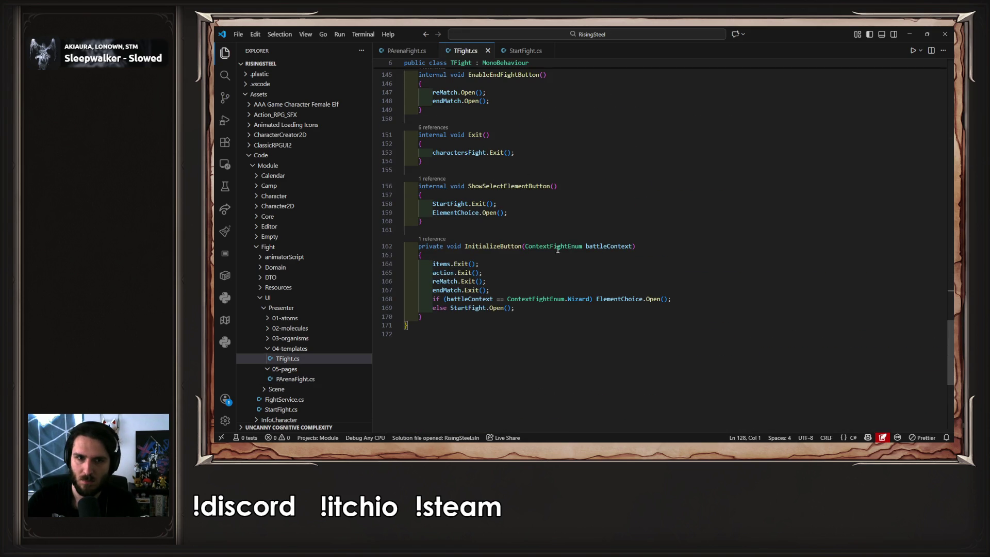
- Wrap the Wizard ElementChoice.Open() and else StartFight.Open() branches in braces
left_click(596, 299)
key("Return")
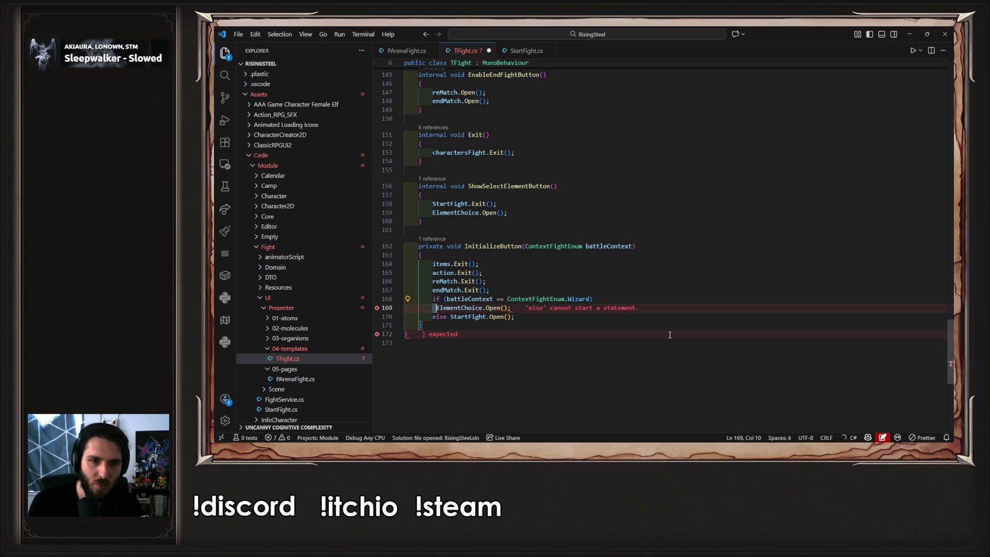
type("{")
key("Return")
key("Return")
type("}")
key("Down")
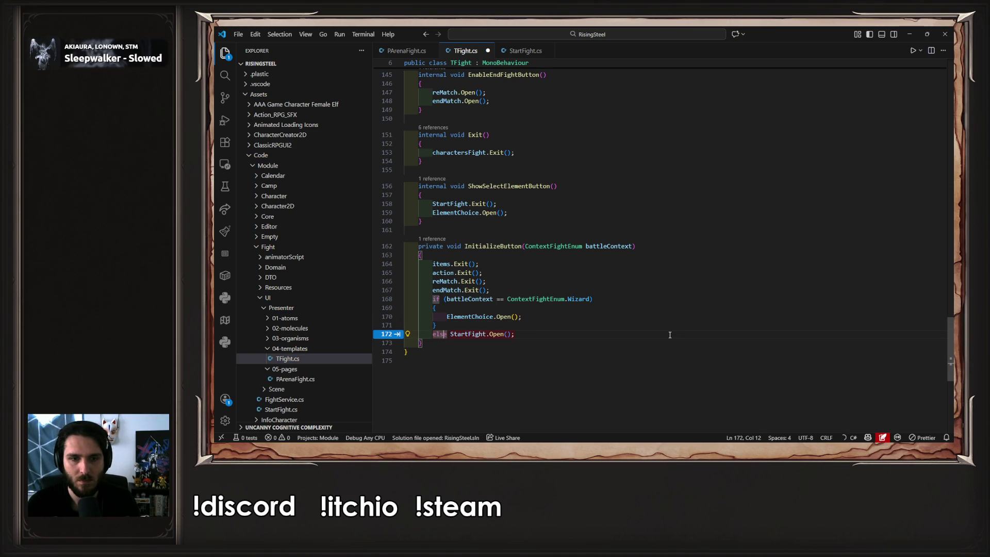
key("Right")
key("Right")
key("ctrl+shift+Right")
key("ctrl+shift+Right")
key("ctrl+shift+Right")
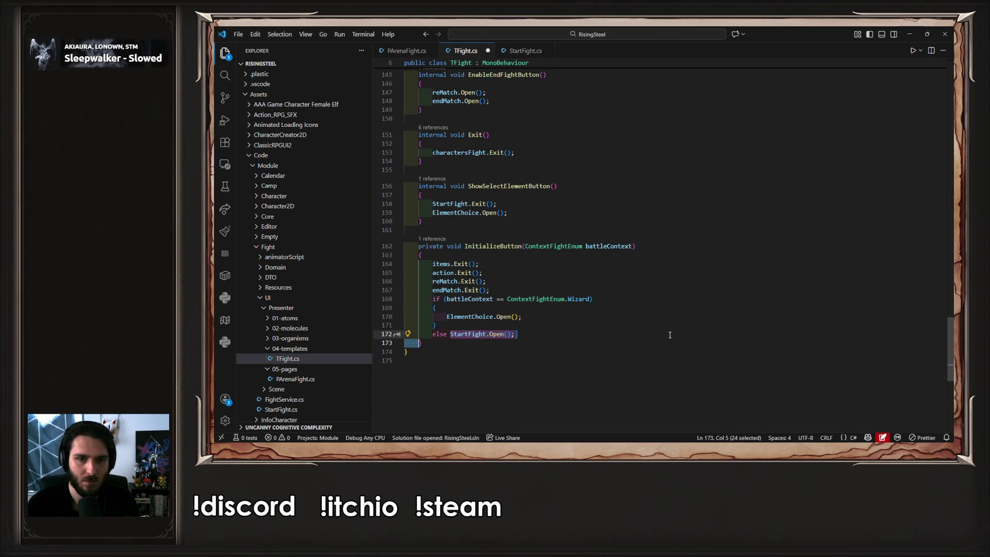
key("ctrl+shift+Left")
key("ctrl+shift+Left")
key("BackSpace")
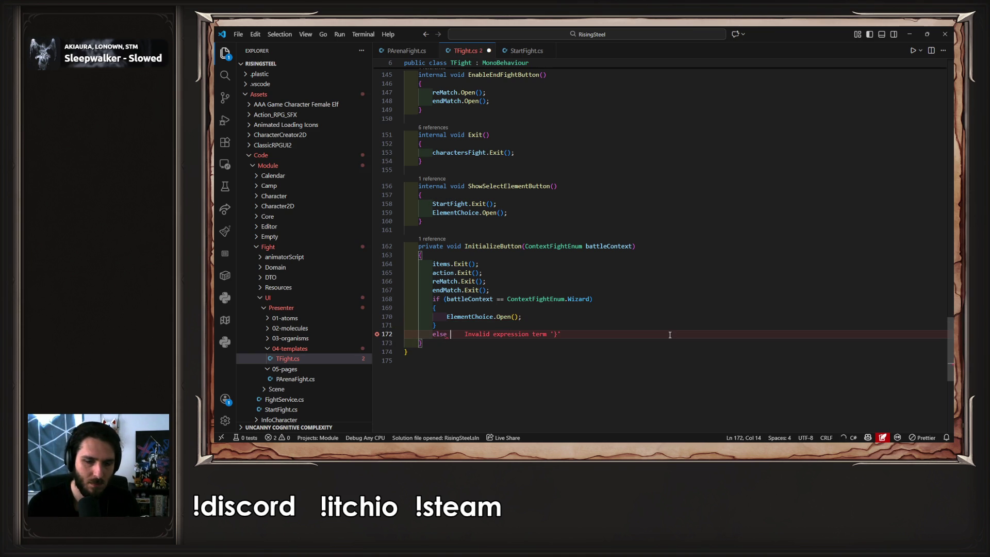
type("{")
key("Return")
type("StartFight.Open();")
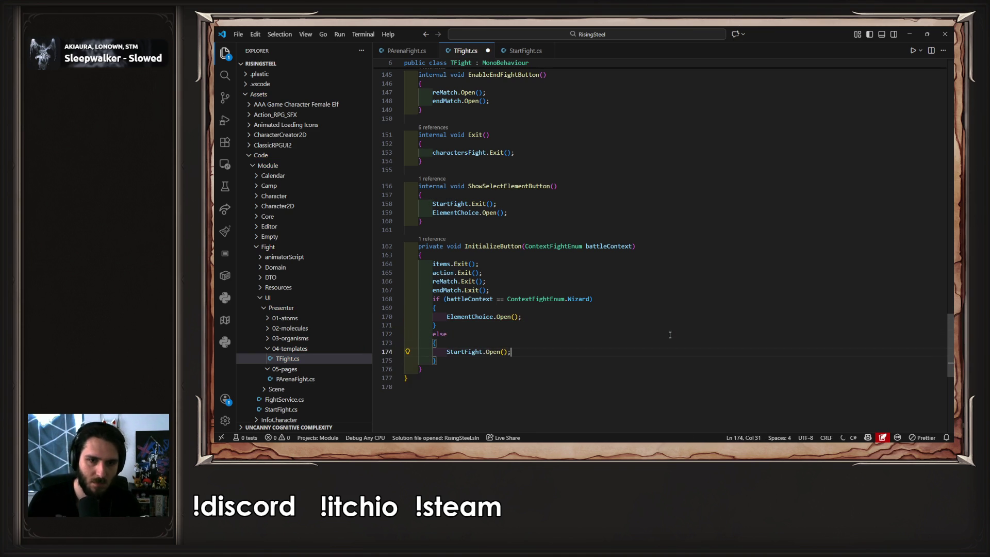
- Add StartFight.Exit() to the Wizard branch and ElementChoice.Exit() to the else branch
left_click(533, 318)
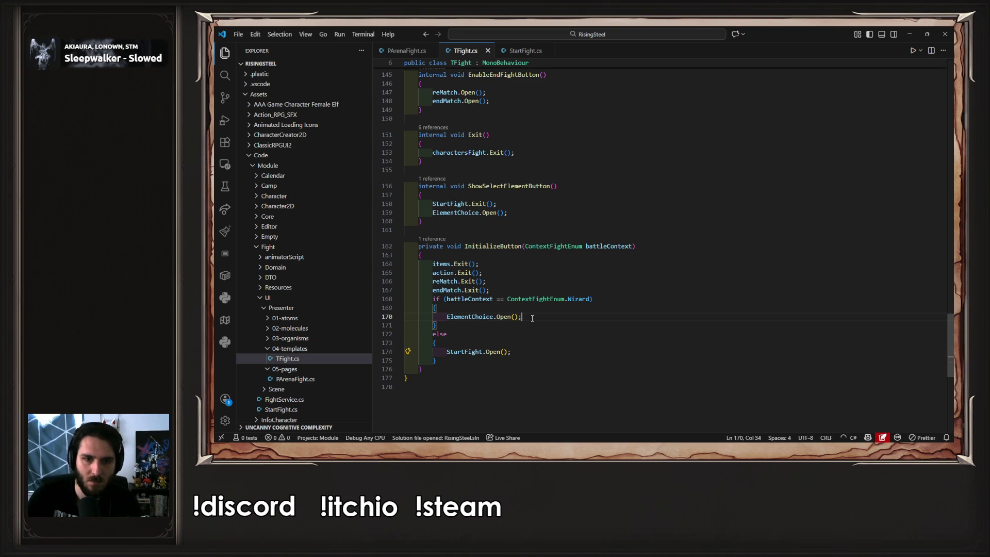
key("Return")
type("StartFight.Exit();")
key("Down")
key("Down")
key("Down")
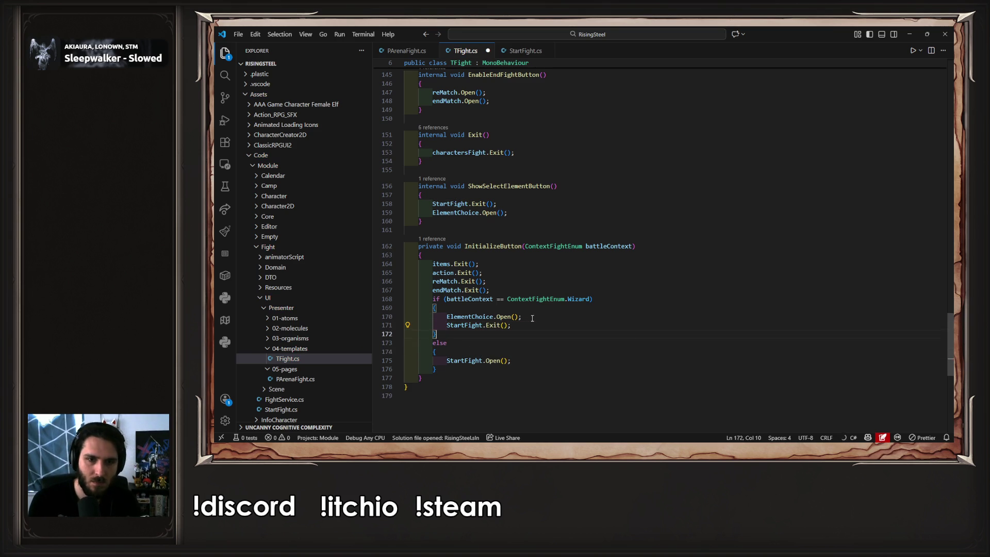
key("Return")
key("Tab")
- Set Naninovel's Start Game Script to StartFightModule in Project Settings, then enter Play mode
left_click(909, 34)
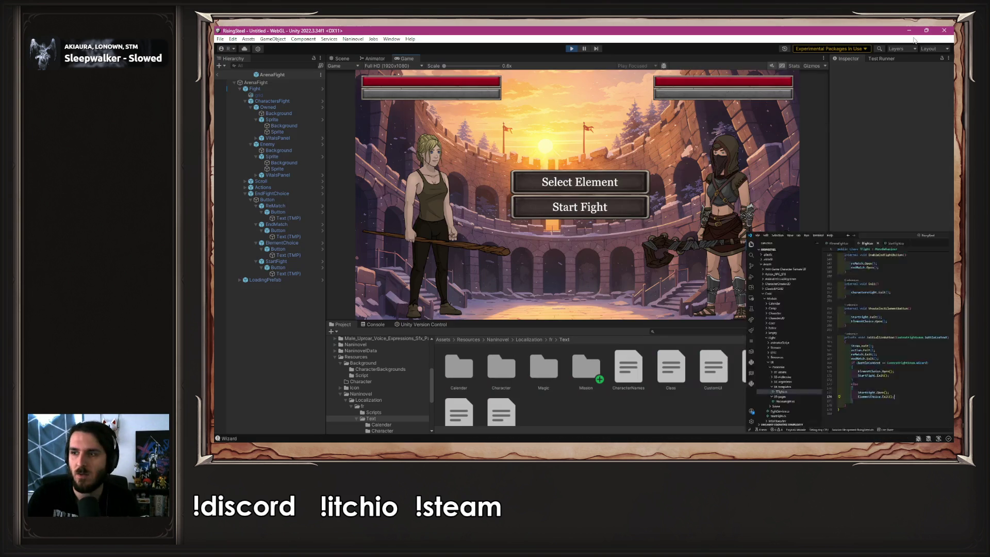
left_click(340, 58)
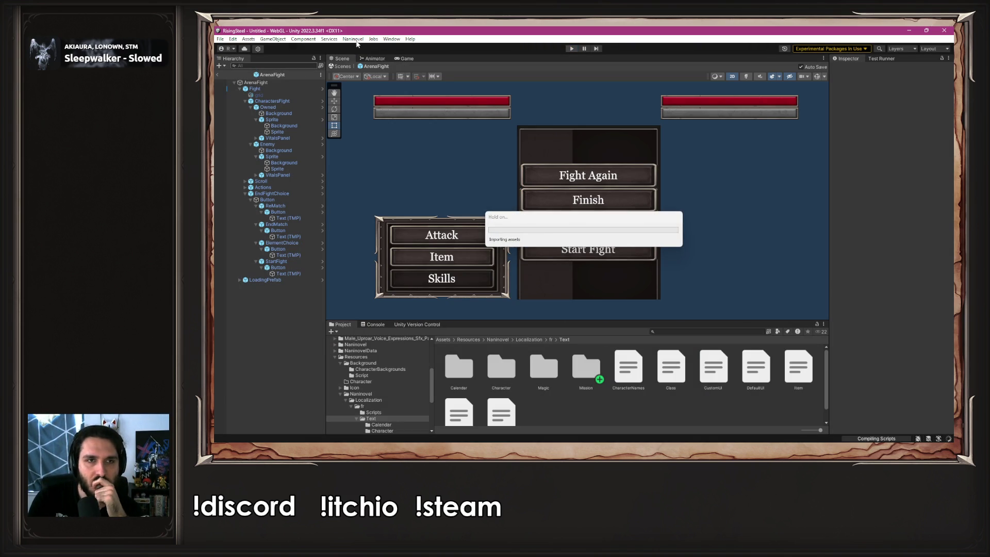
left_click(354, 39)
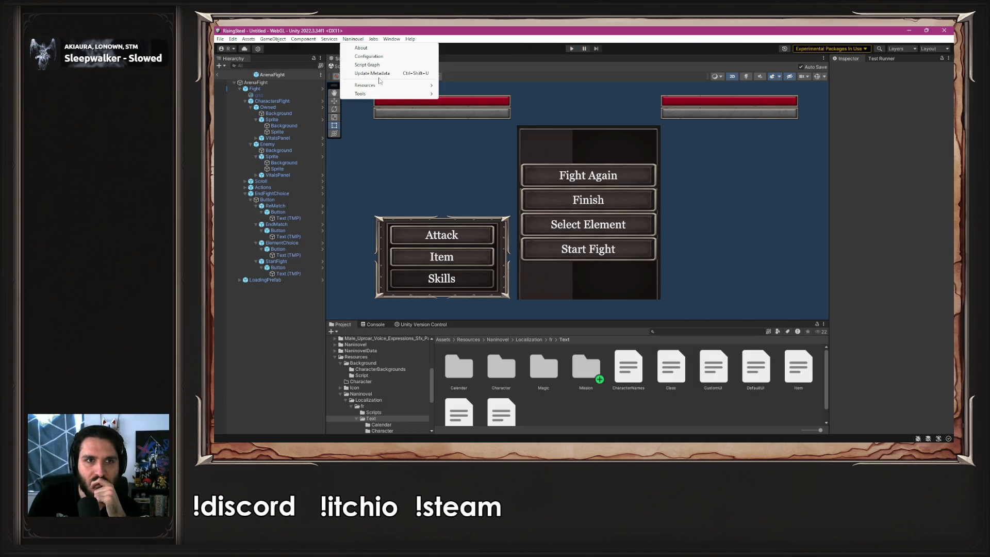
mouse_move(382, 86)
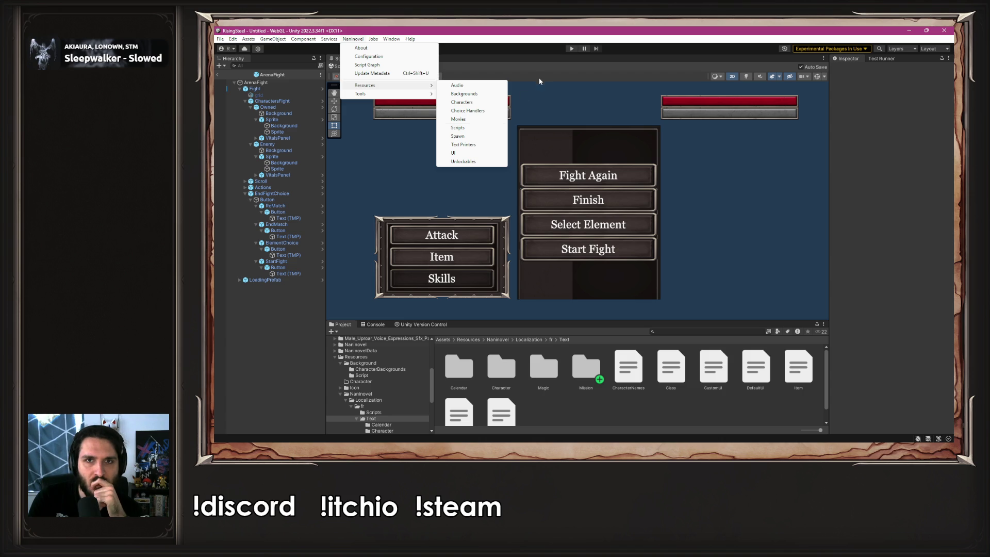
left_click(491, 128)
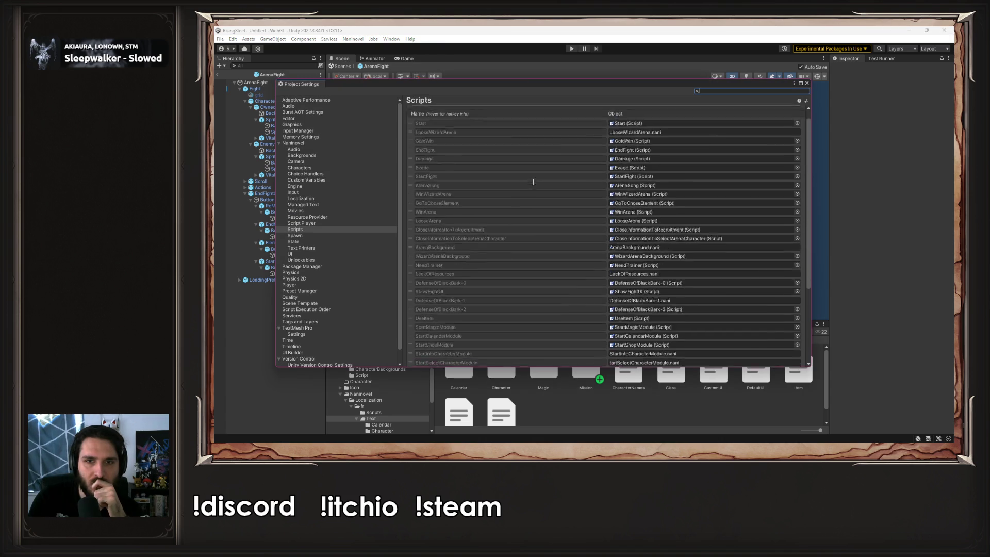
left_click(570, 116)
left_click(571, 182)
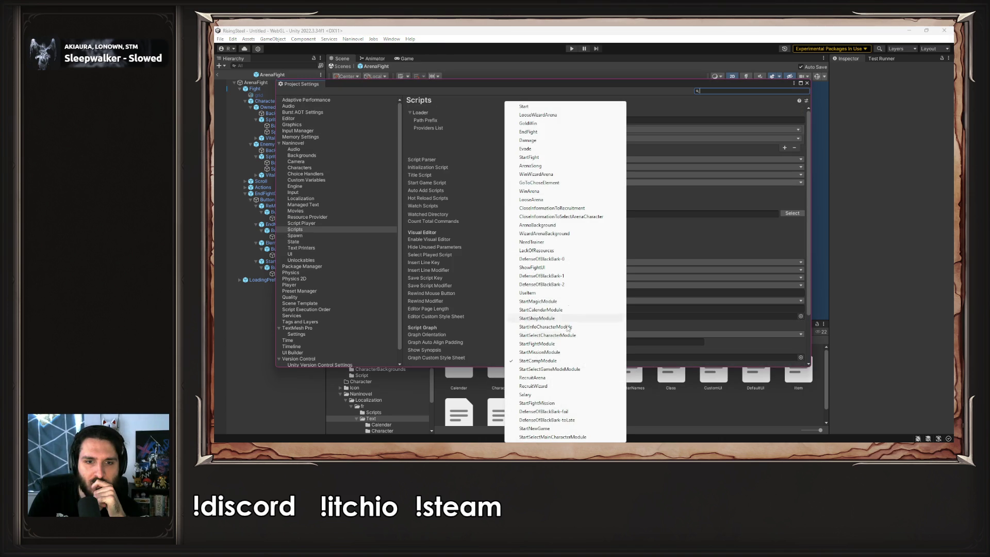
left_click(562, 344)
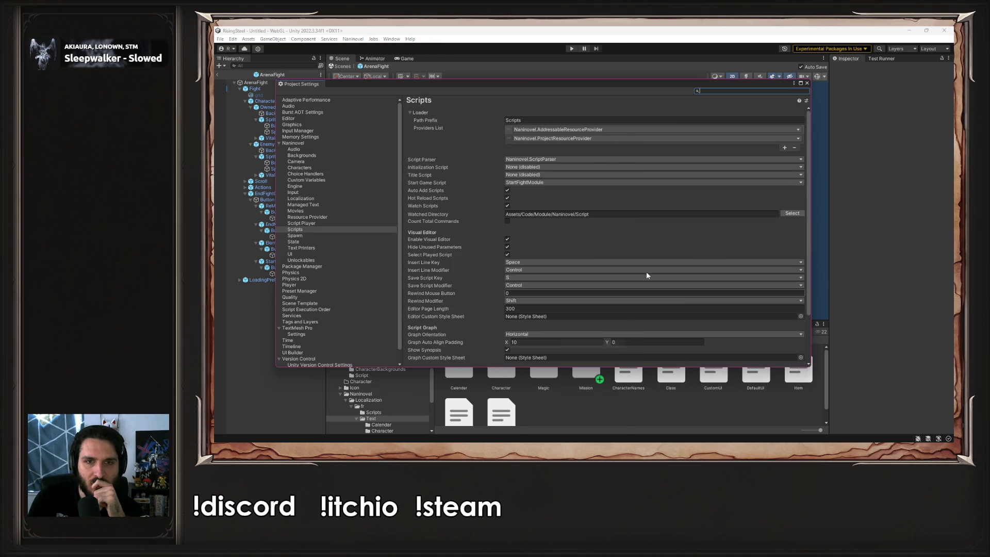
left_click(807, 84)
left_click(571, 48)
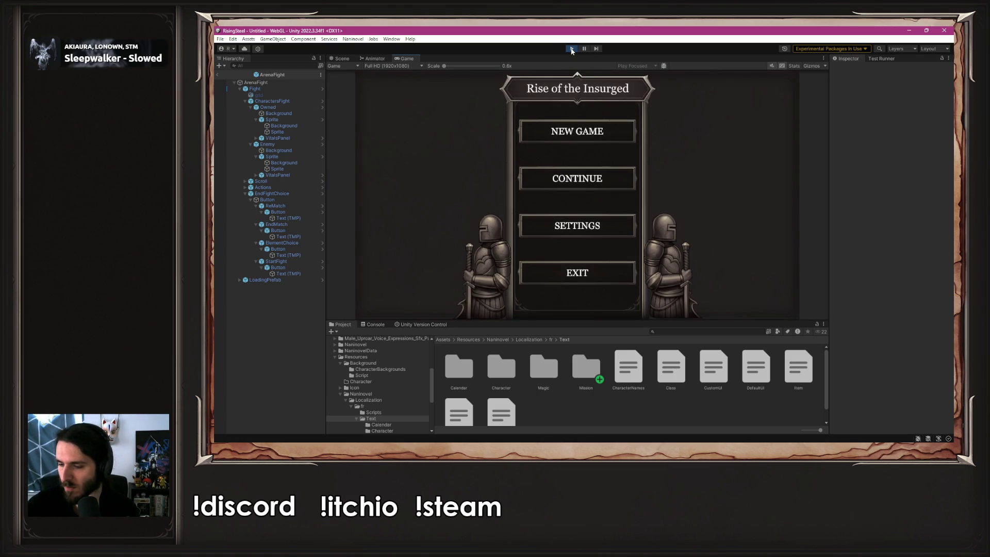
- Playtest Element Craft with Fire, then Earth, stop Play, and return to VS Code
left_click(557, 137)
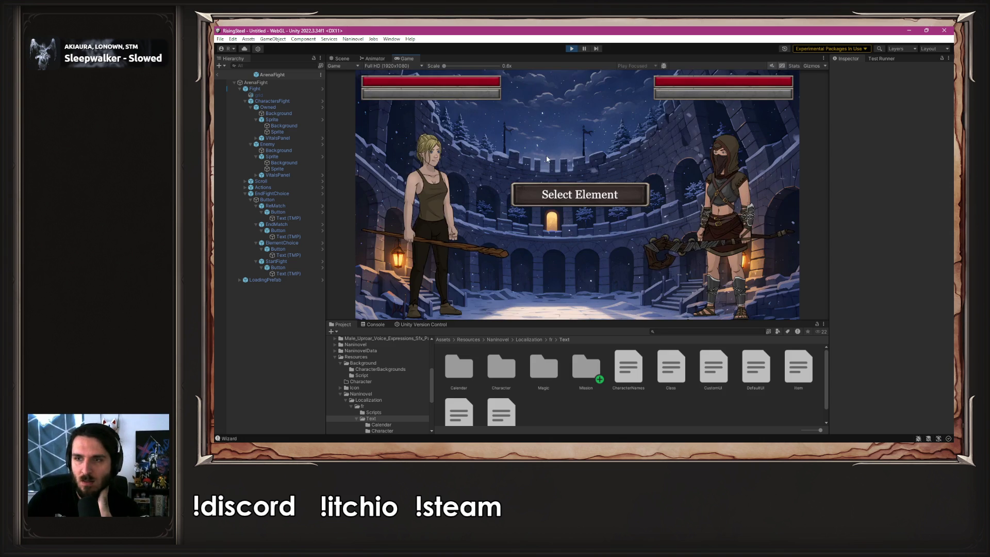
left_click(576, 189)
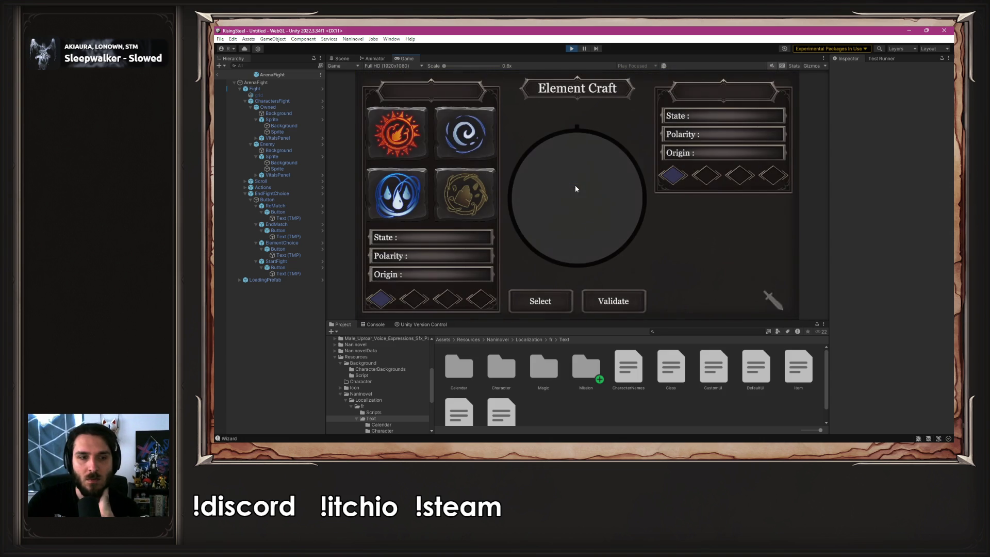
left_click(541, 301)
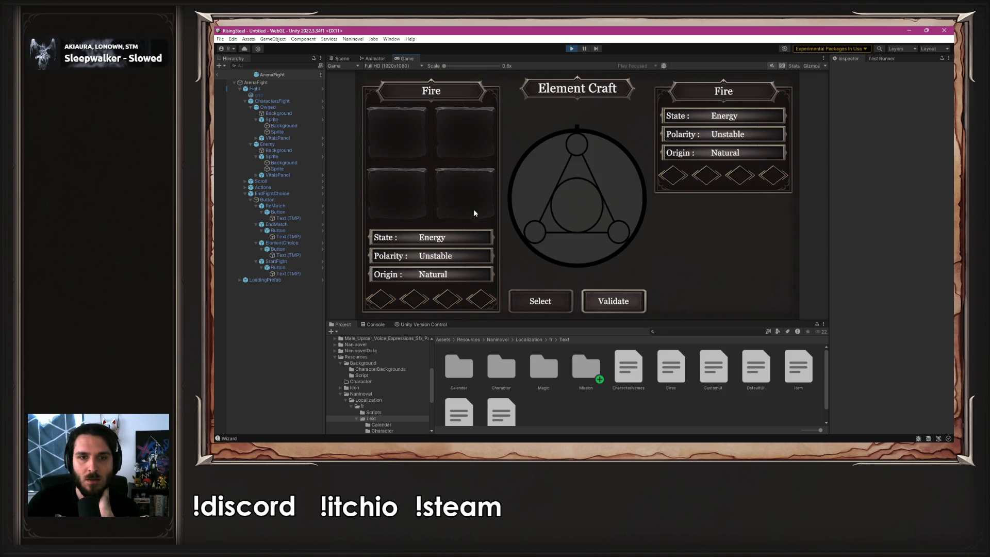
left_click(613, 302)
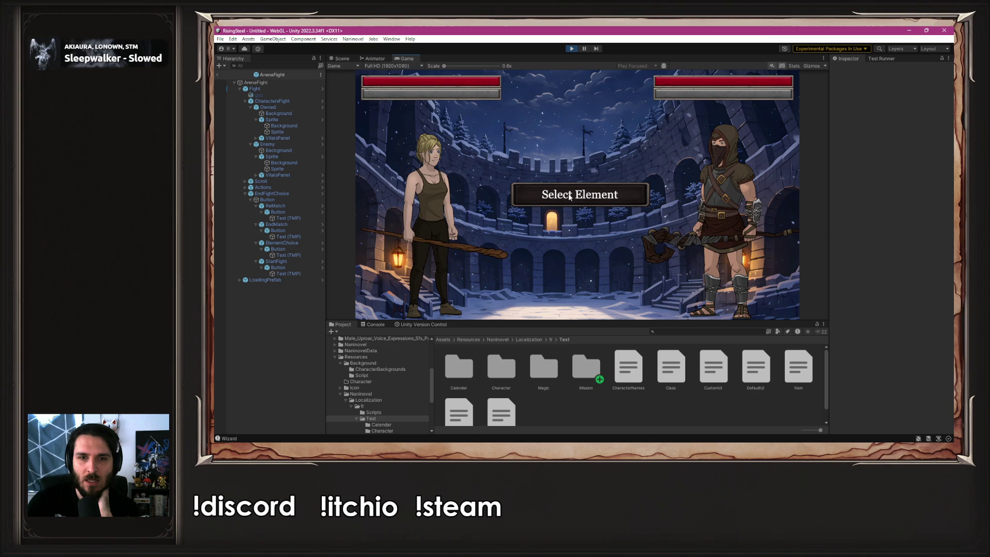
left_click(571, 199)
left_click(491, 208)
left_click(561, 304)
left_click(572, 48)
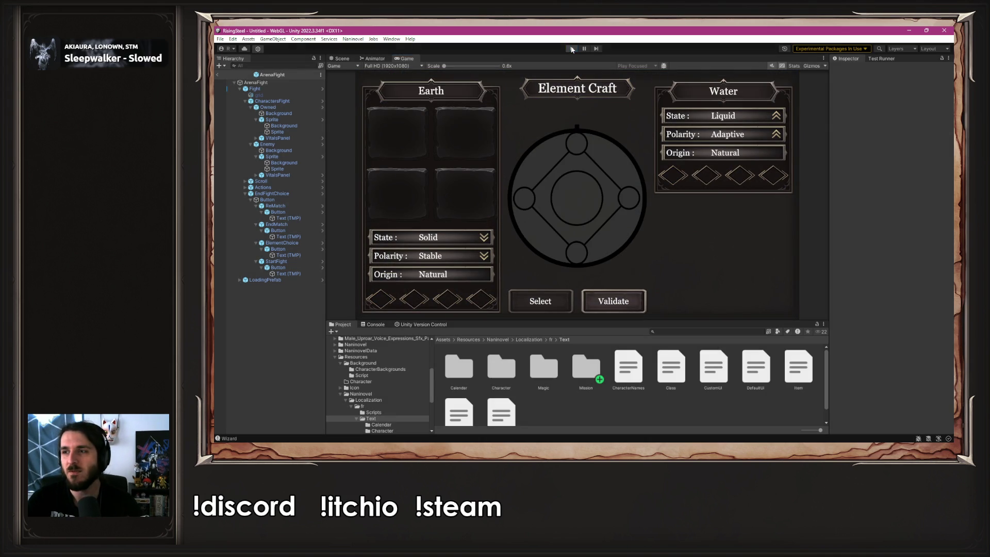
key("alt+Tab")
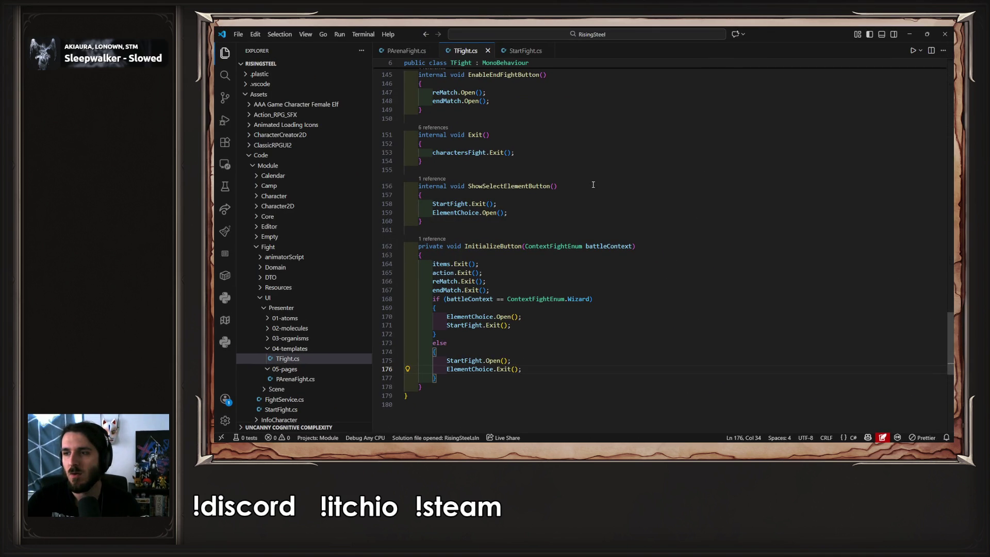
- Copy the wizard condition from TFight.cs line 168 and search PArenaFight.cs for it
left_click(421, 55)
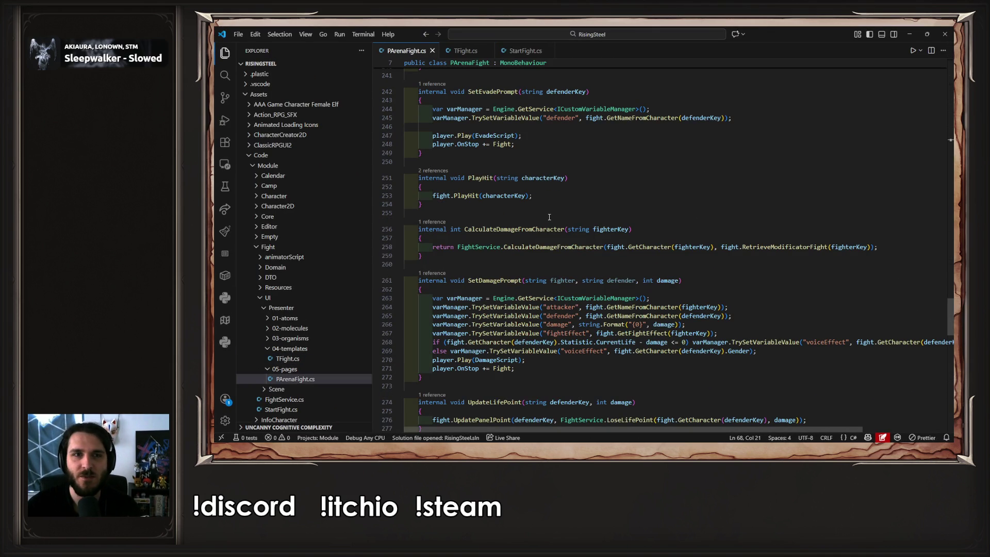
scroll(632, 179, "down", 2)
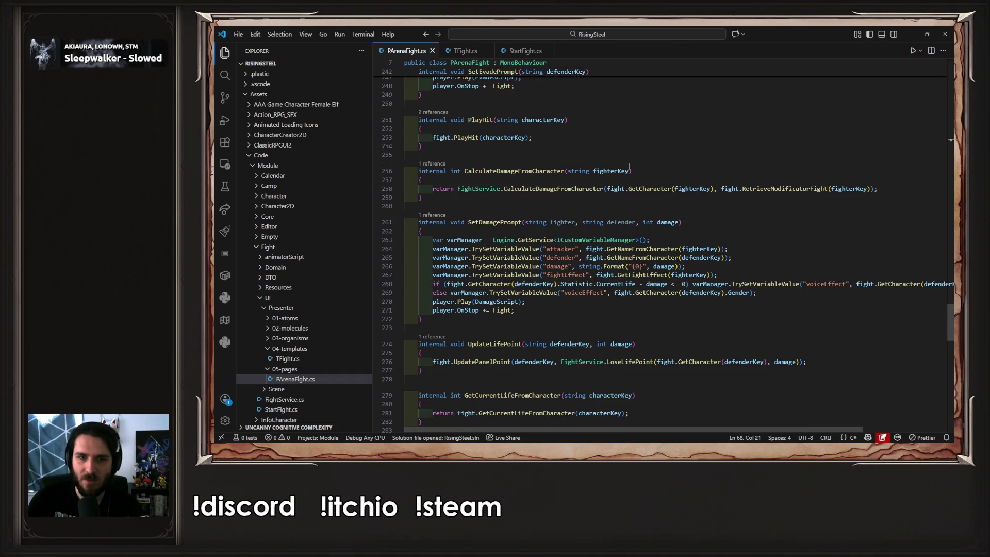
scroll(629, 167, "up", 2)
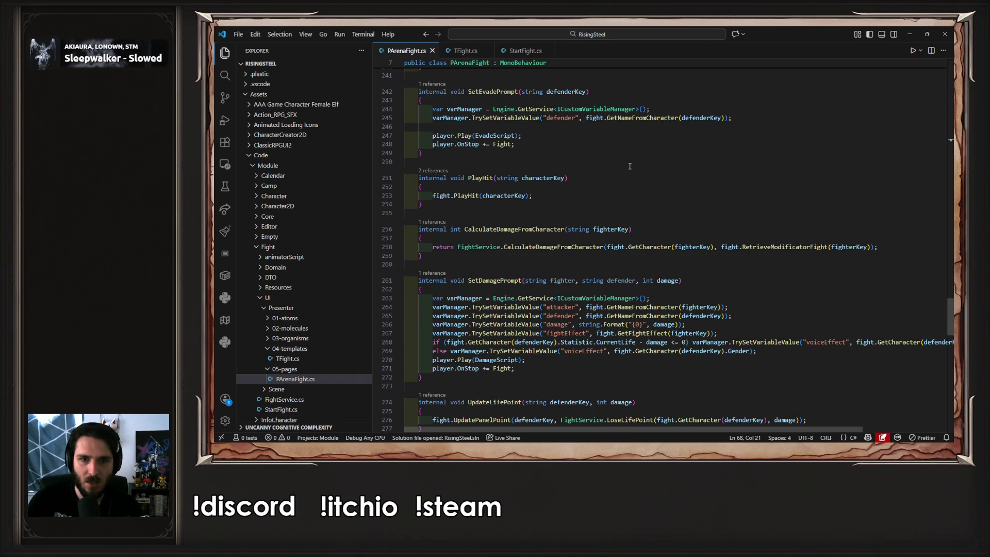
key("ctrl+Tab")
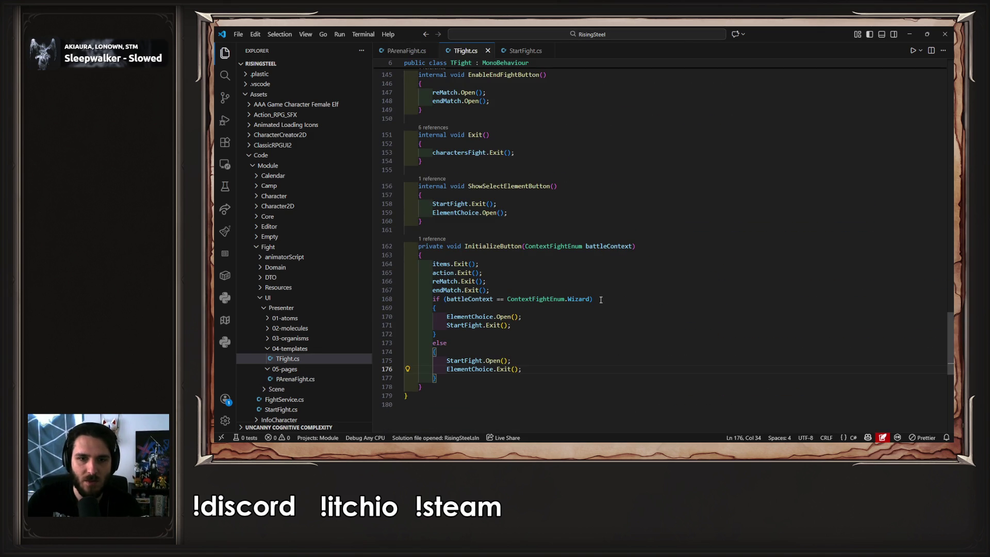
left_click_drag(600, 300, 472, 298)
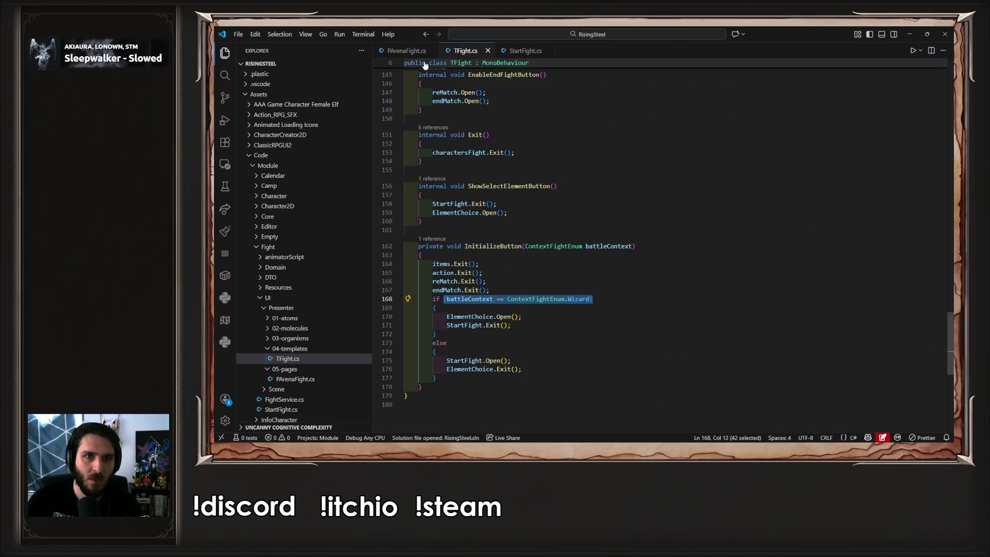
key("ctrl+Tab")
key("ctrl+f")
type("ContextFightEnum.Wizard")
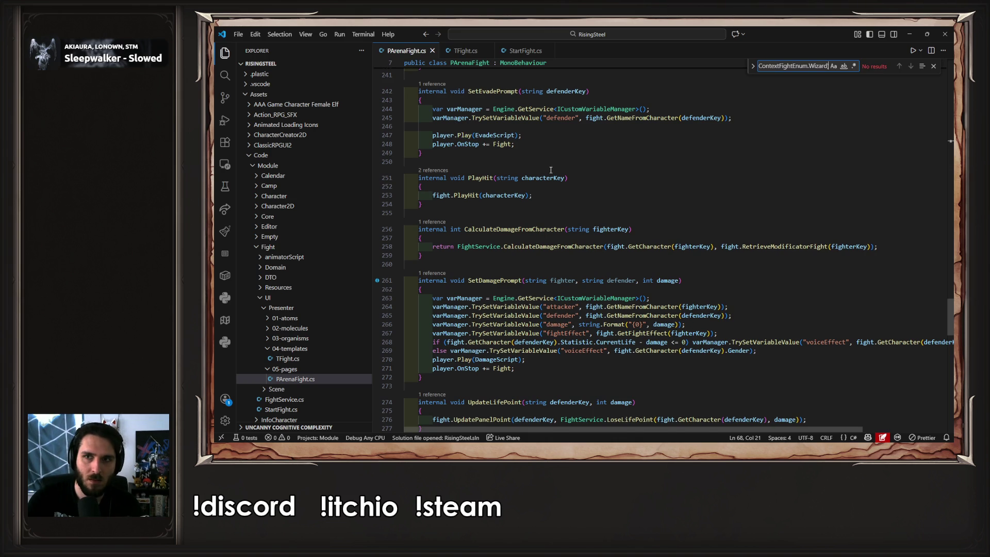
- Find ContextFightEnum.Wizard matches in PArenaFight.cs and locate the fight.Initialize call at line 68
key("ctrl+Tab")
key("ctrl+f")
left_click(575, 287)
left_click_drag(507, 299, 589, 299)
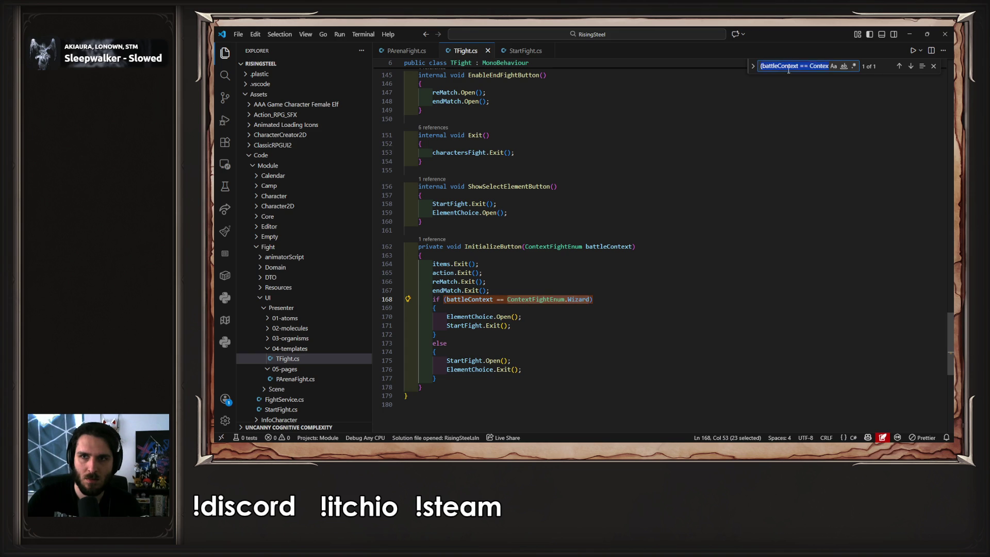
key("ctrl+f")
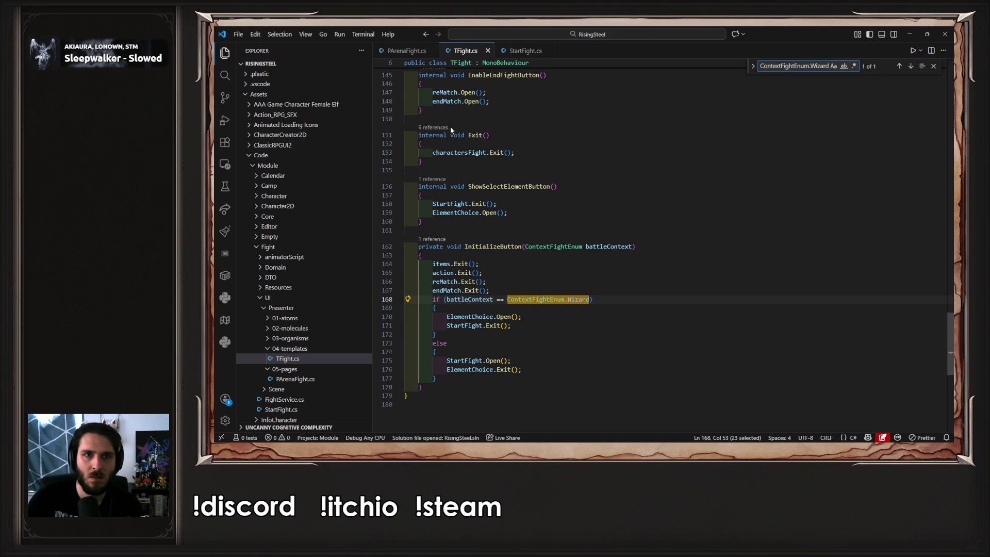
left_click(406, 51)
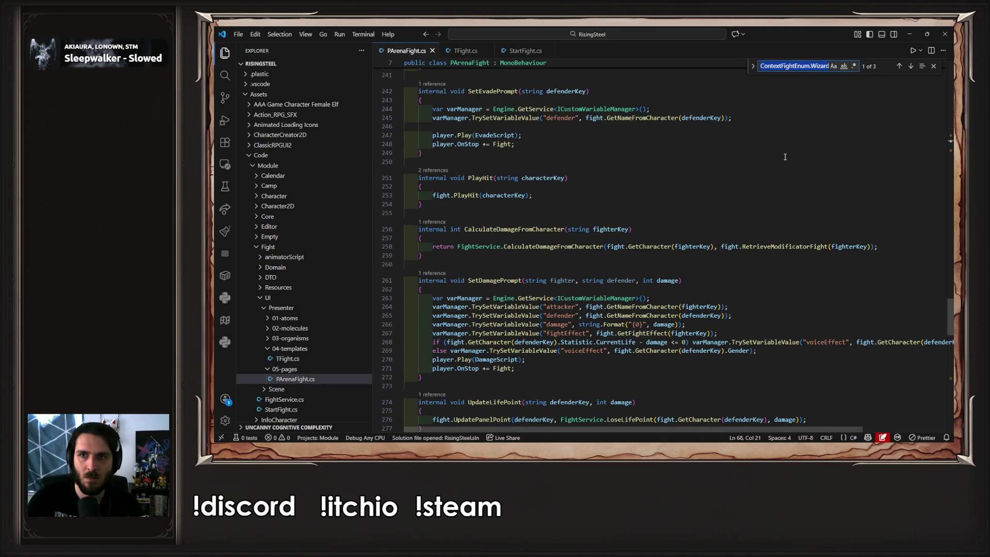
key("Return")
key("Return")
key("Escape")
left_click(482, 308)
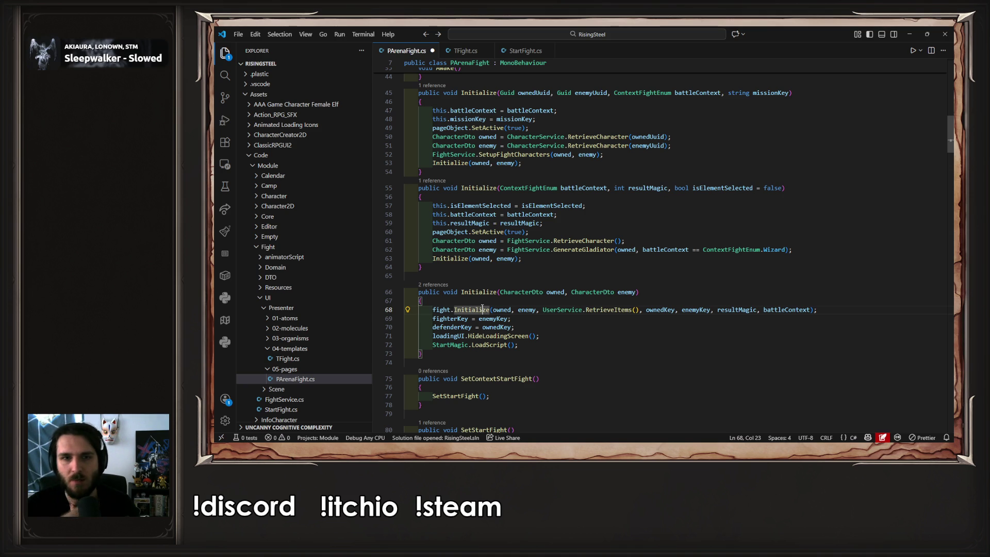
double_click(711, 189)
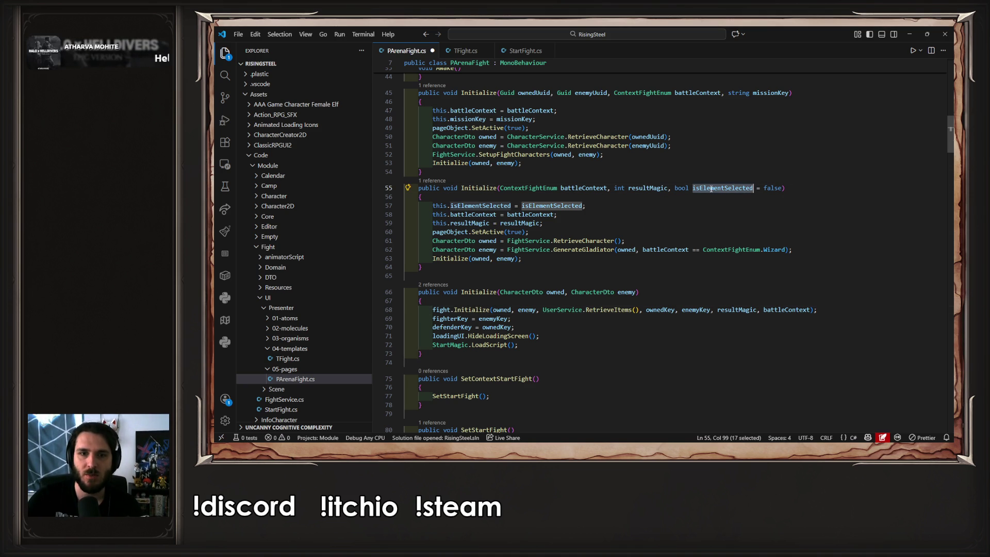
- Pass isElementSelected into the Initialize call and Quick Fix TFight.Initialize to accept it
left_click(812, 311)
type(", ")
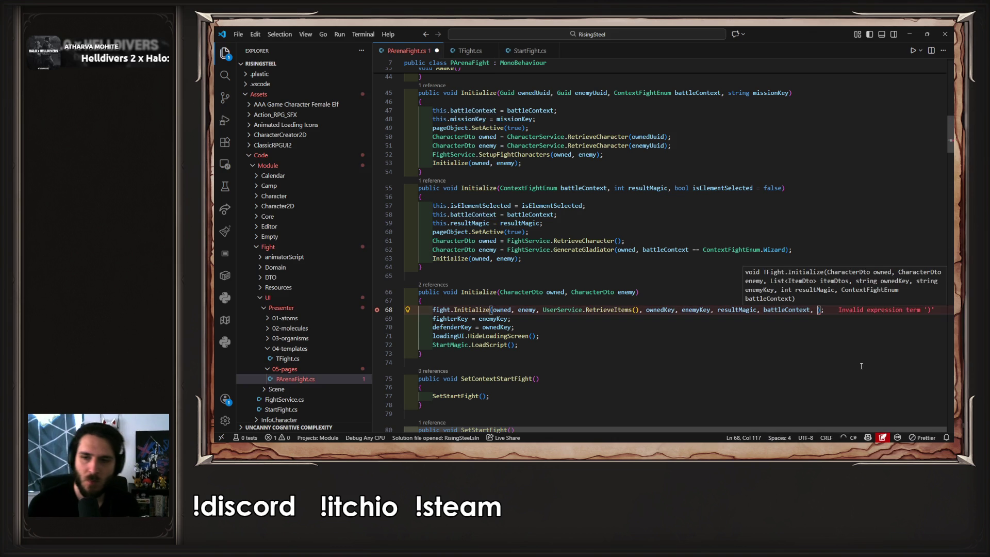
type("is")
key("Tab")
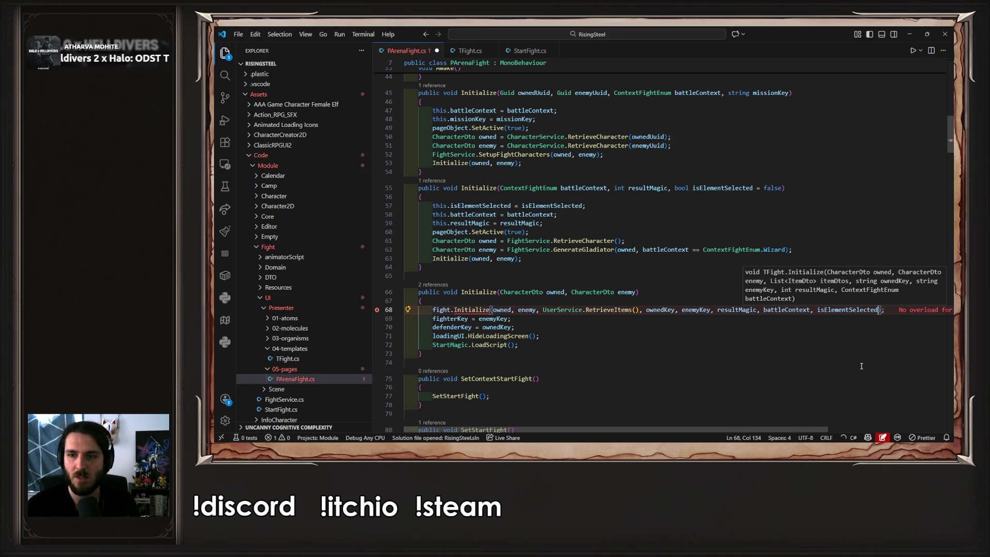
mouse_move(472, 312)
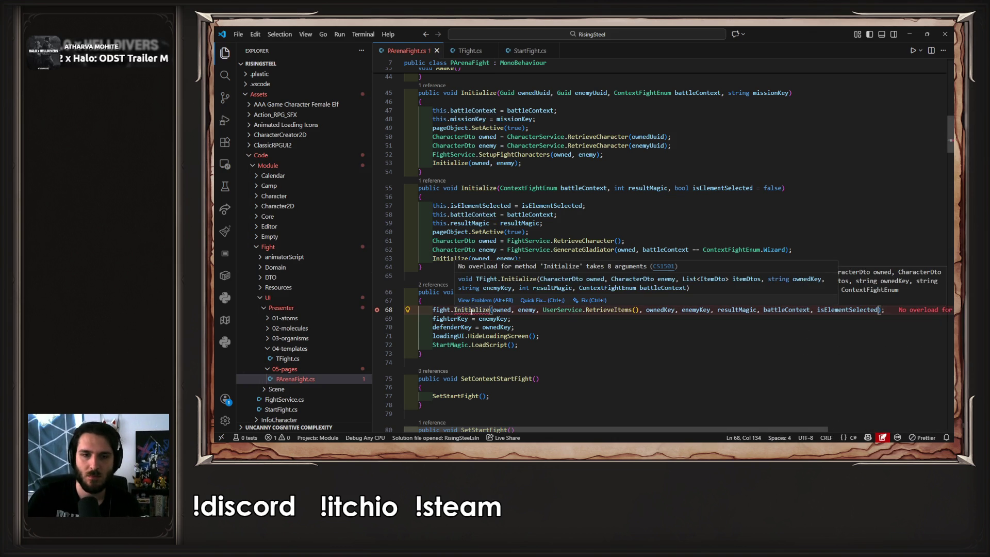
left_click(555, 301)
left_click(571, 328)
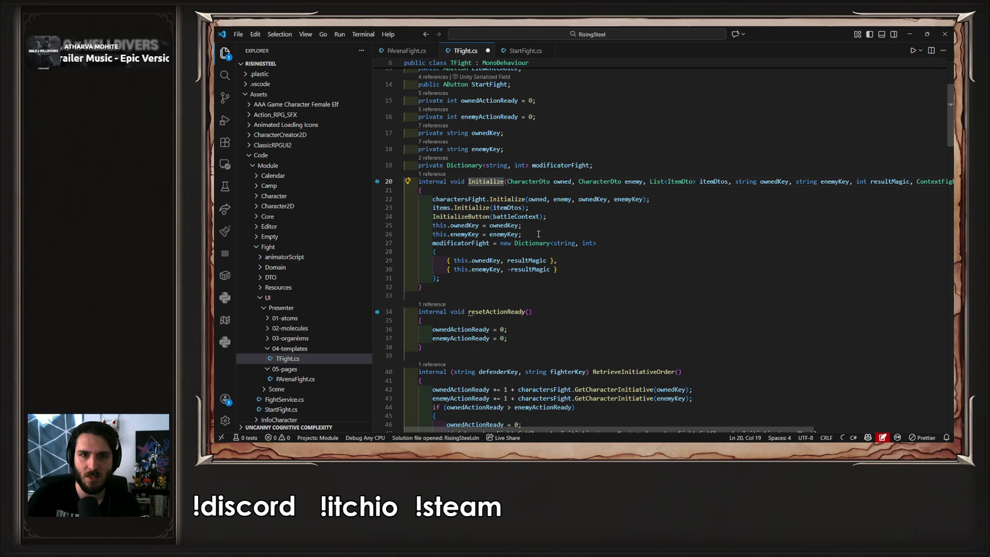
- Pass isElementSelected to InitializeButton and add the matching parameter via Quick Fix
left_click(540, 216)
type(", isElementSelected")
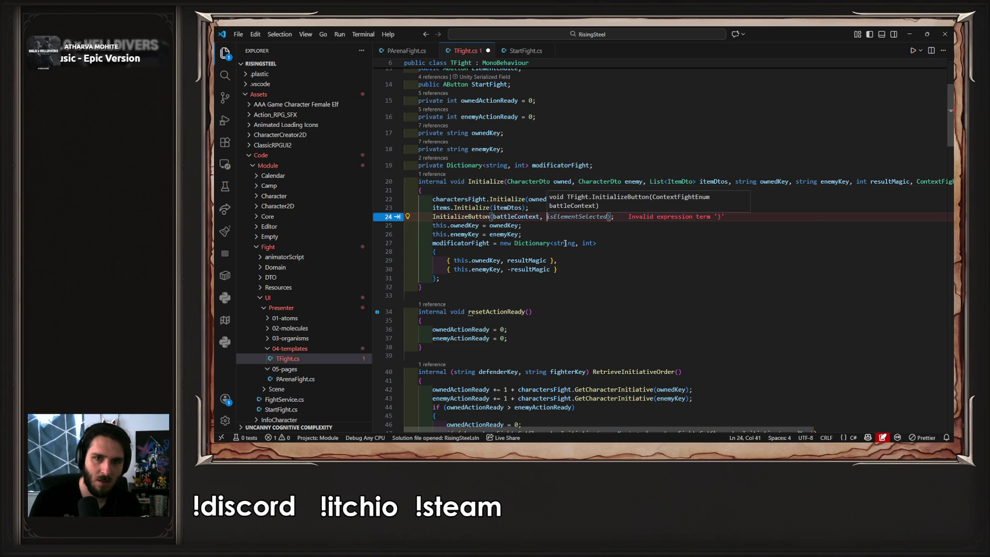
mouse_move(468, 217)
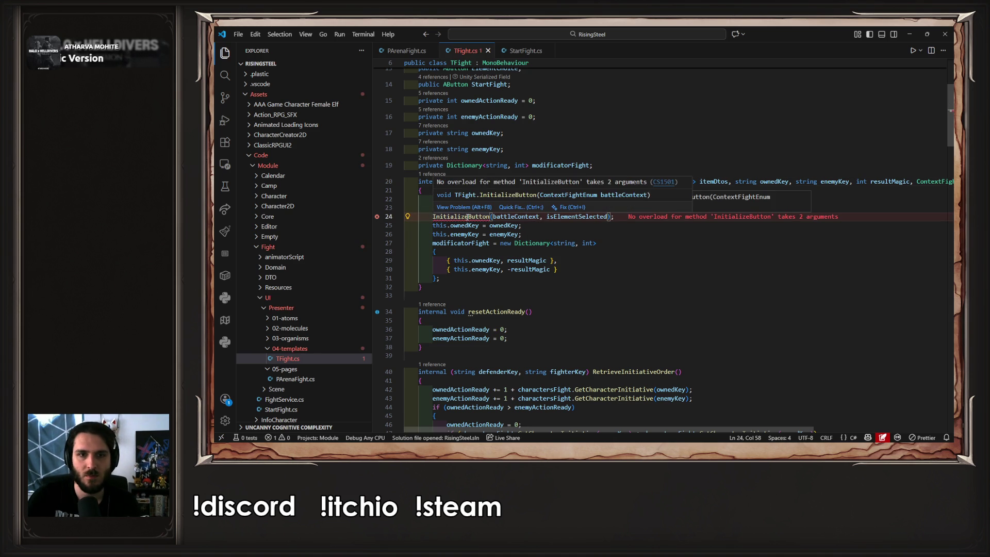
left_click(517, 208)
left_click(529, 235)
- Append && !isElementSelected to the Wizard condition on line 168, then return to Unity
scroll(541, 249, "down", 10)
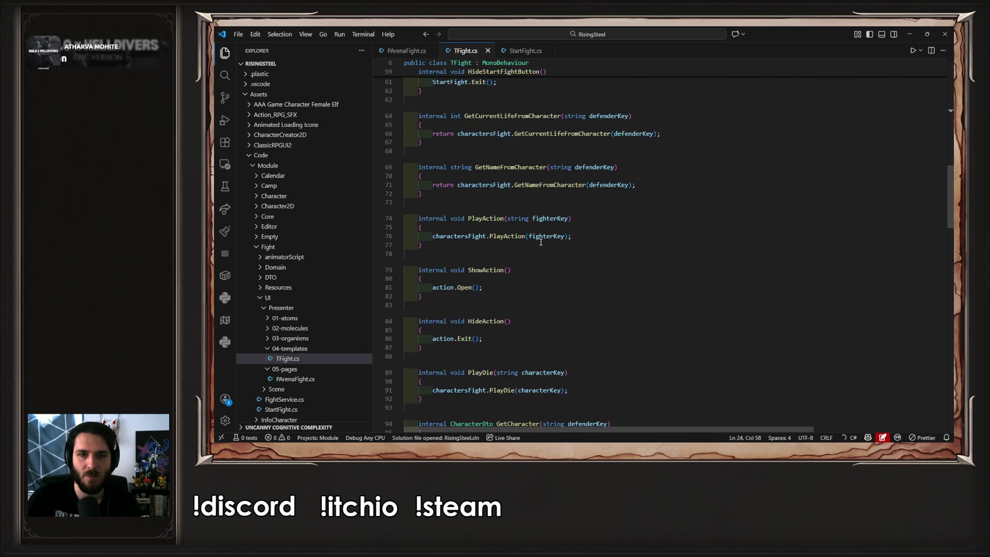
scroll(541, 249, "down", 20)
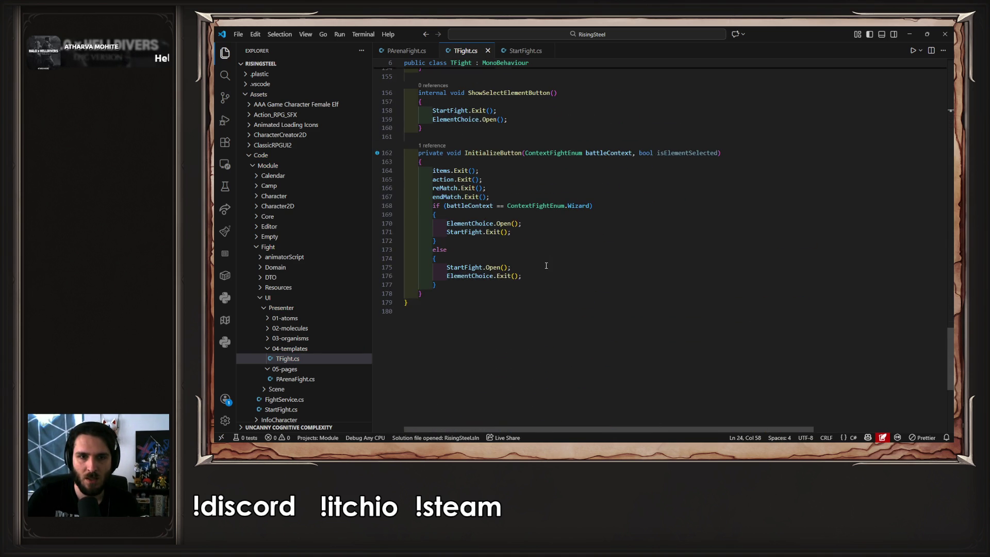
scroll(485, 253, "up", 2)
double_click(577, 246)
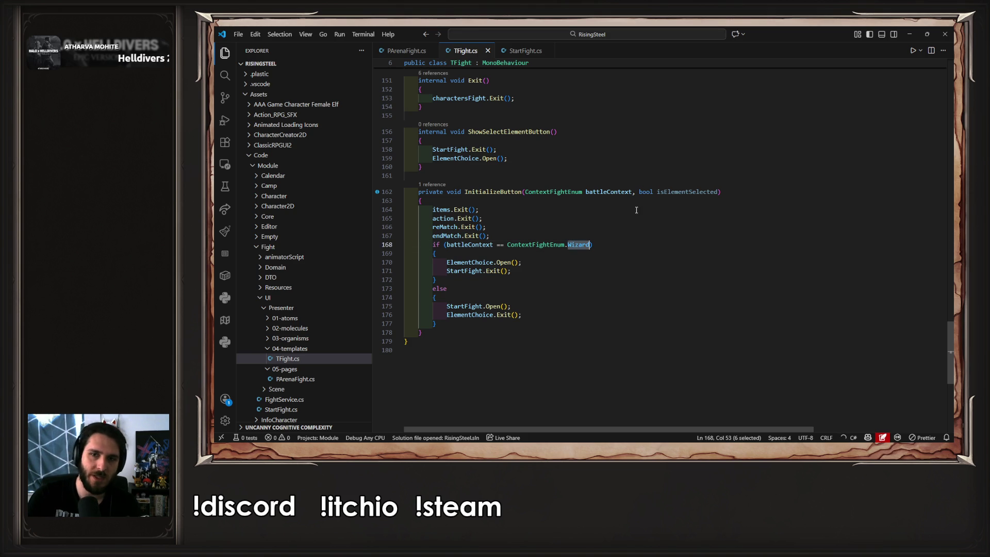
double_click(686, 191)
left_click(592, 245)
type("&& !isElementSelected")
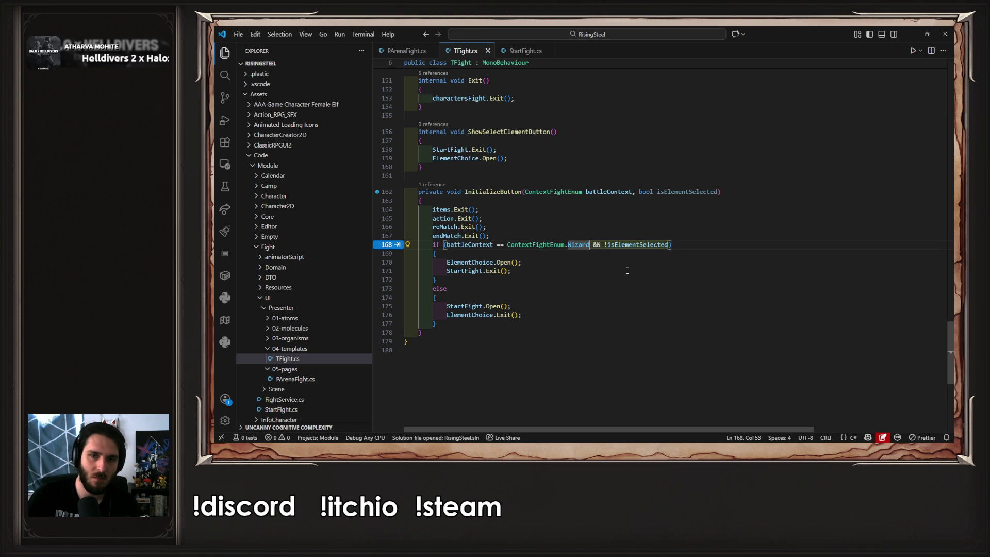
left_click(909, 34)
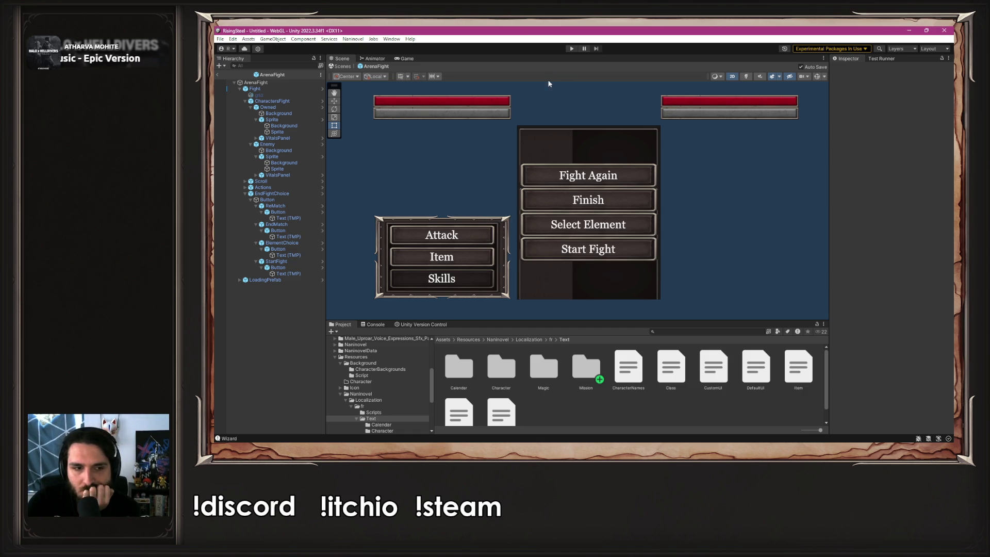
- Enter Play mode, start a new game, craft Fire, and start the arena fight
left_click(571, 48)
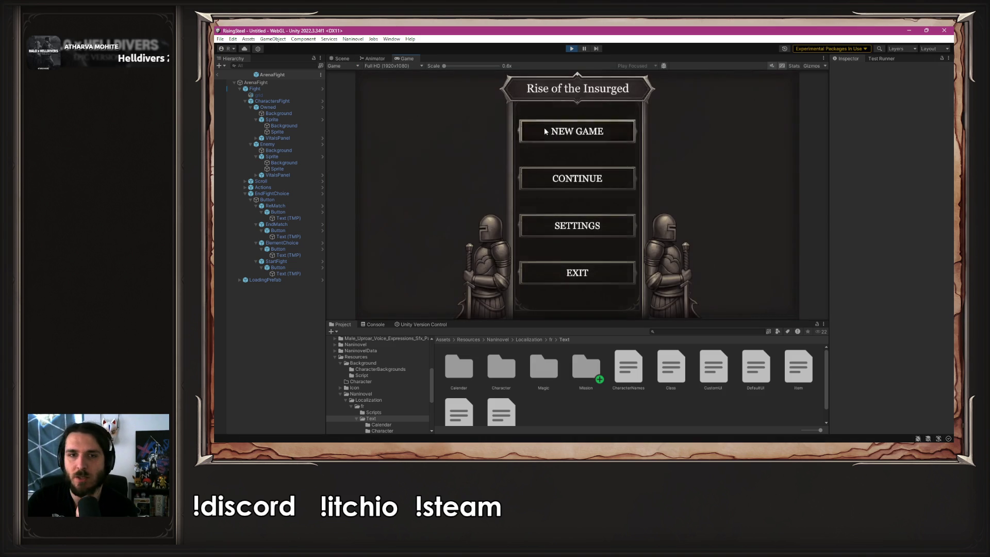
left_click(544, 132)
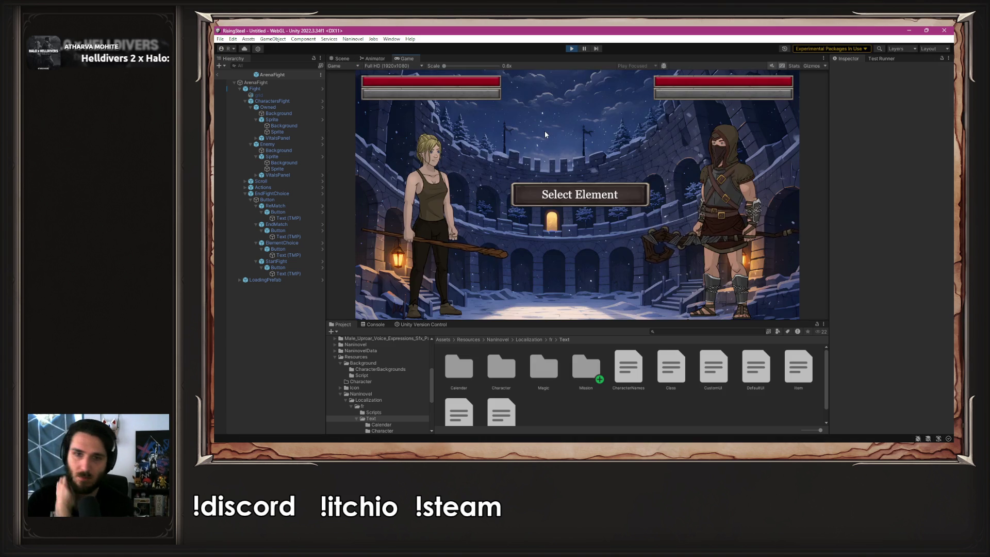
left_click(580, 203)
left_click(400, 134)
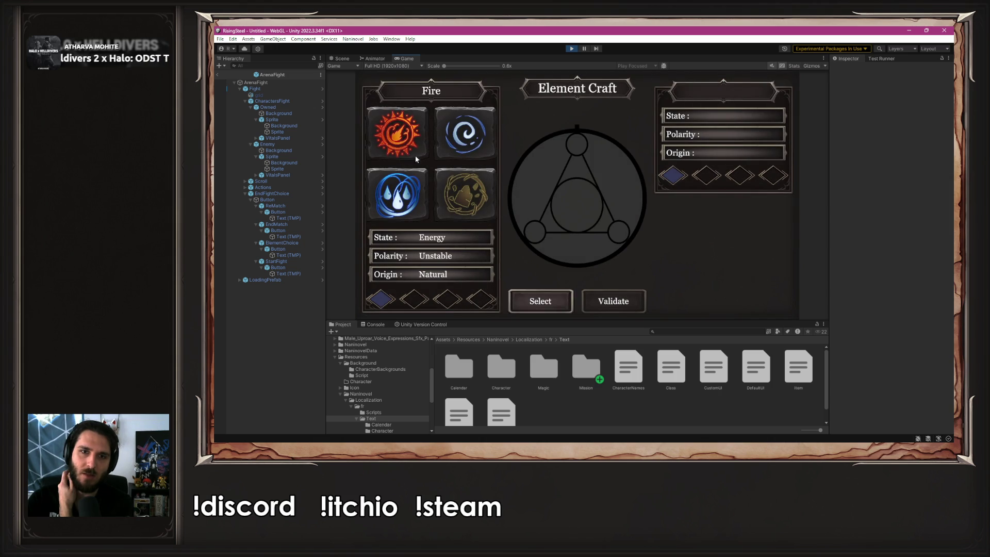
left_click(540, 300)
left_click(604, 302)
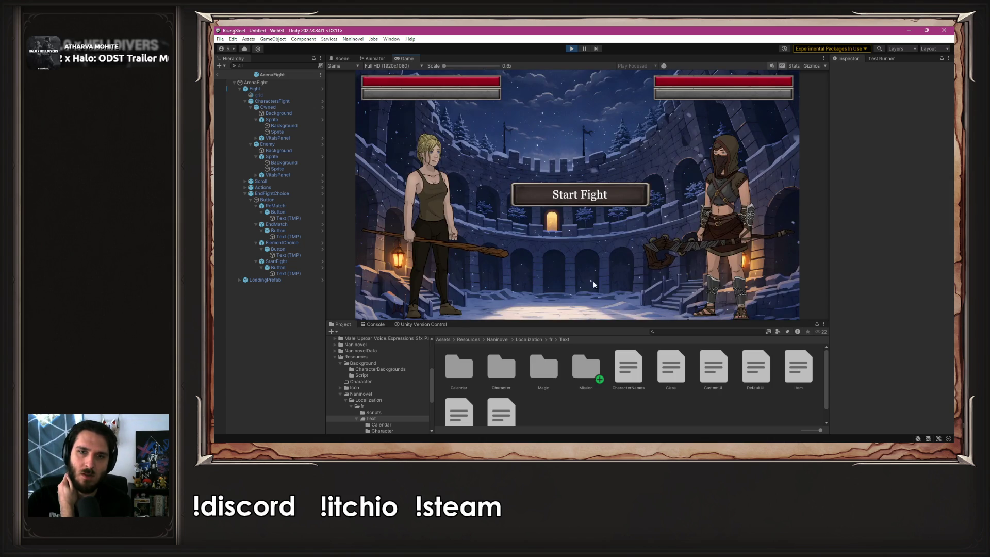
- Have Yselda attack Vaella turn after turn
left_click(562, 194)
left_click(428, 217)
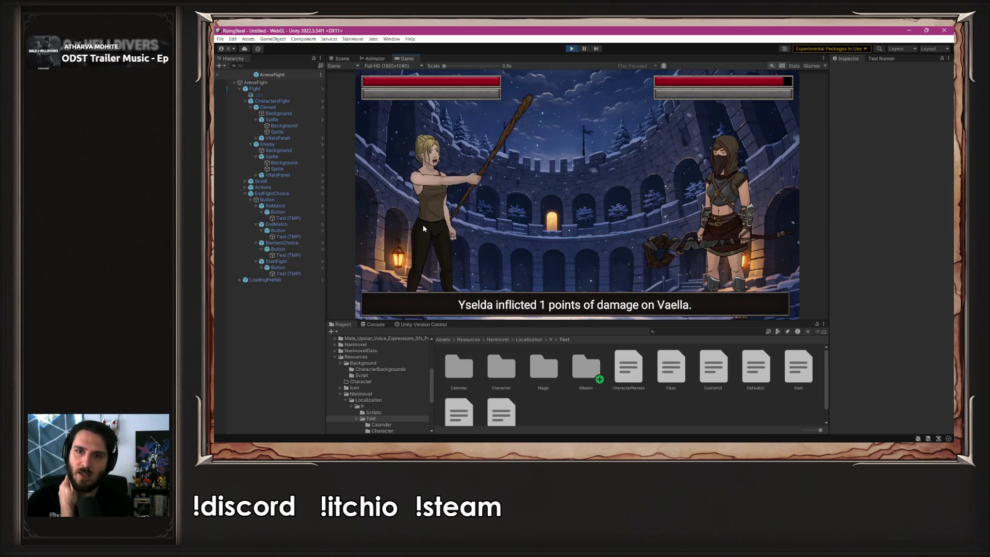
left_click(424, 223)
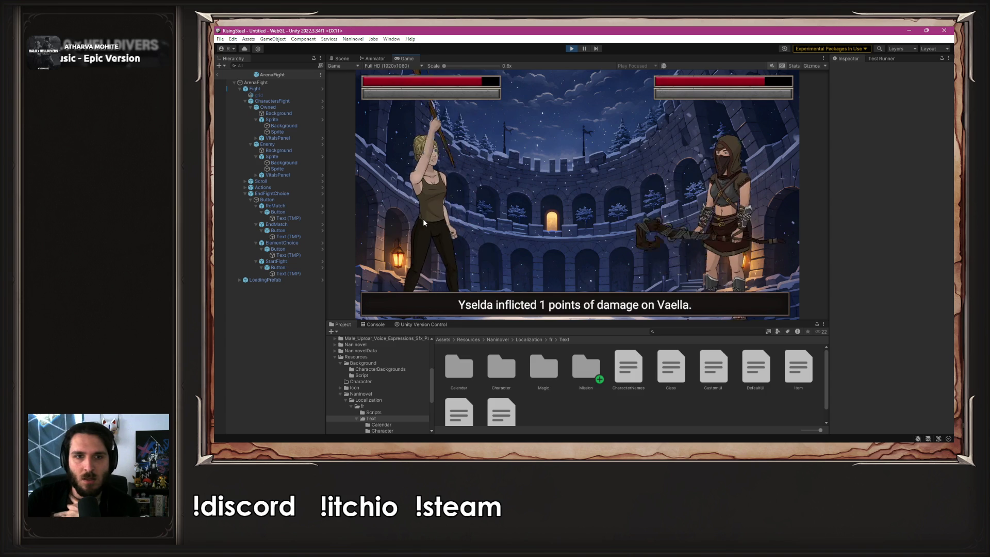
left_click(424, 223)
left_click(424, 219)
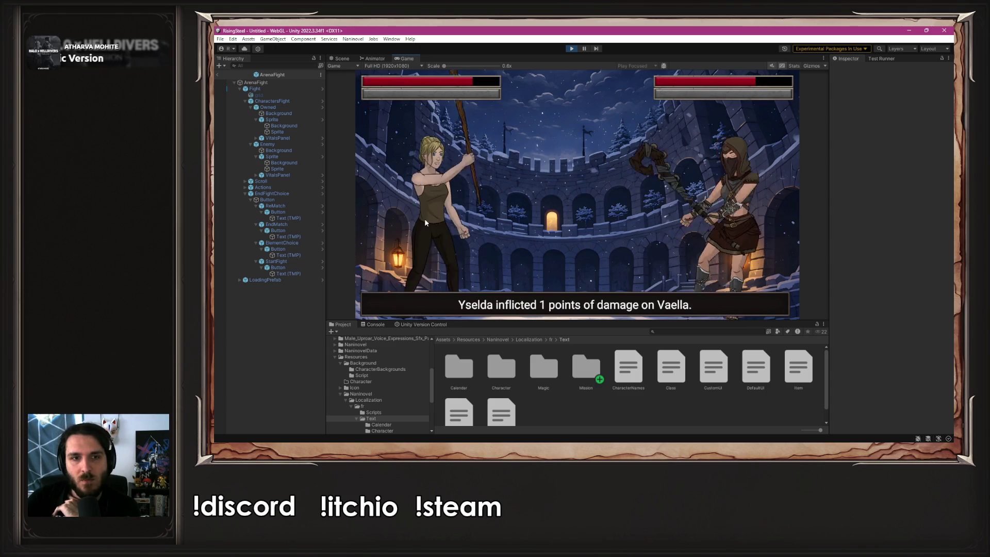
left_click(425, 219)
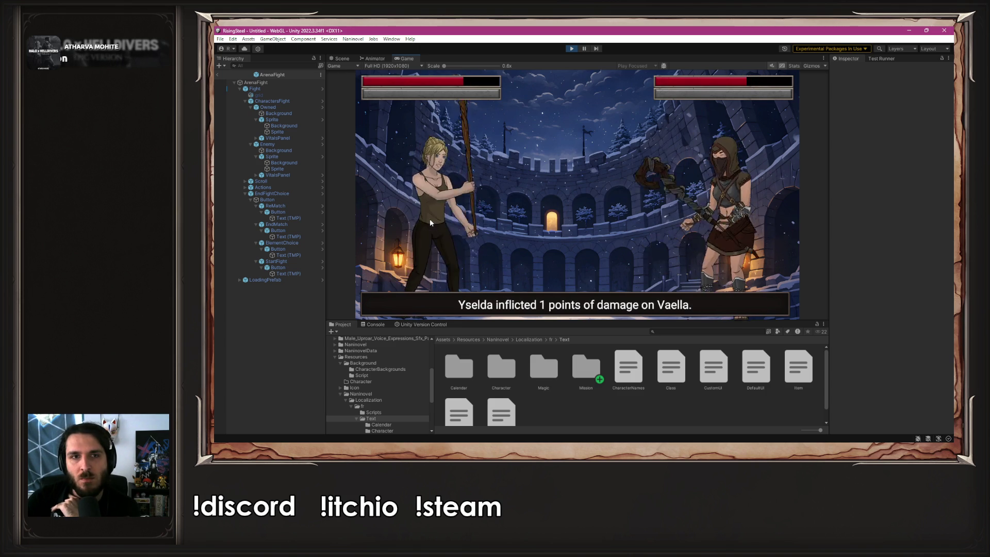
left_click(464, 216)
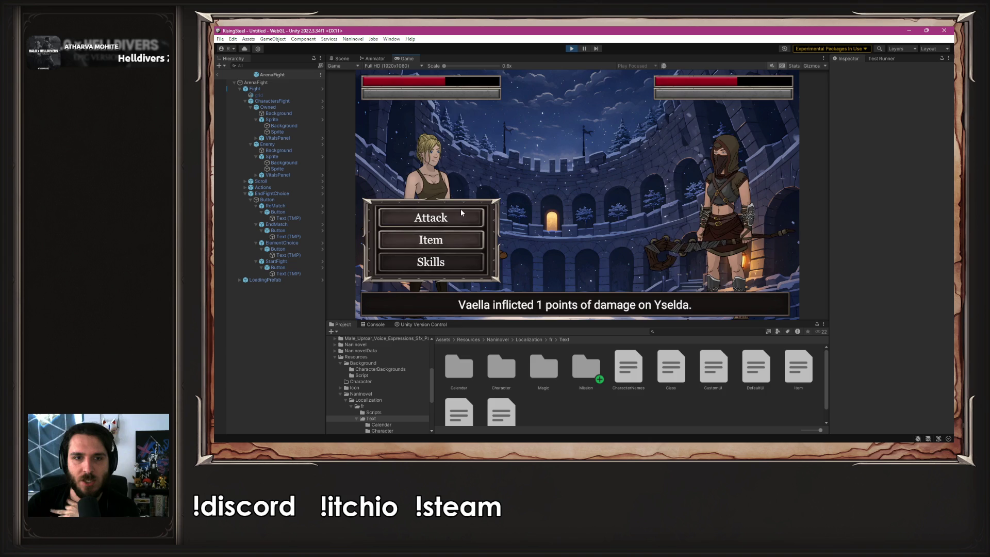
left_click(463, 214)
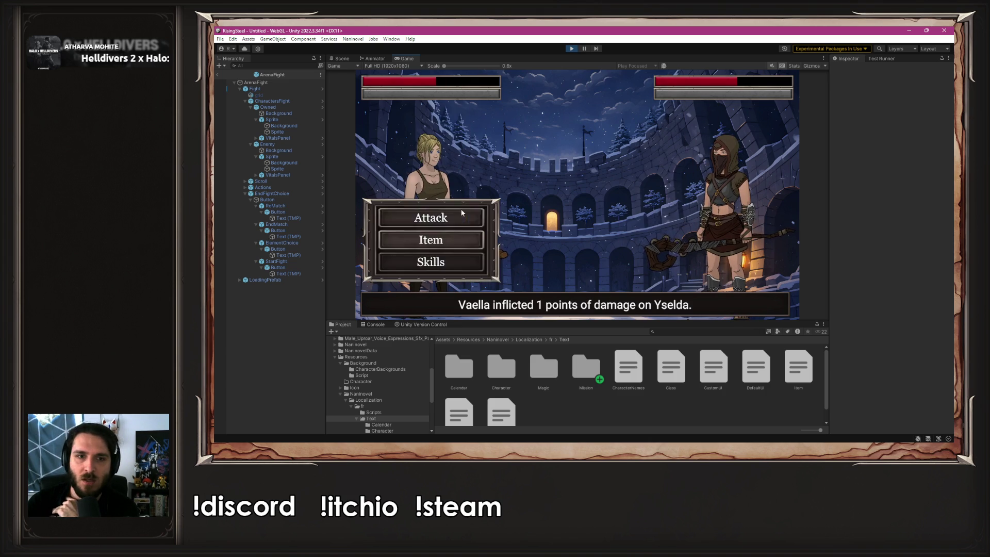
left_click(462, 213)
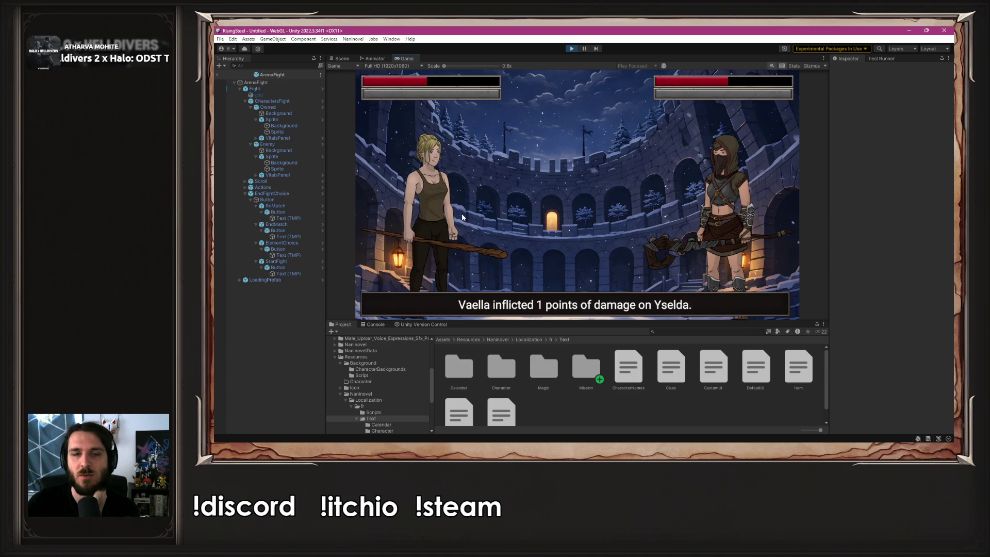
left_click(462, 217)
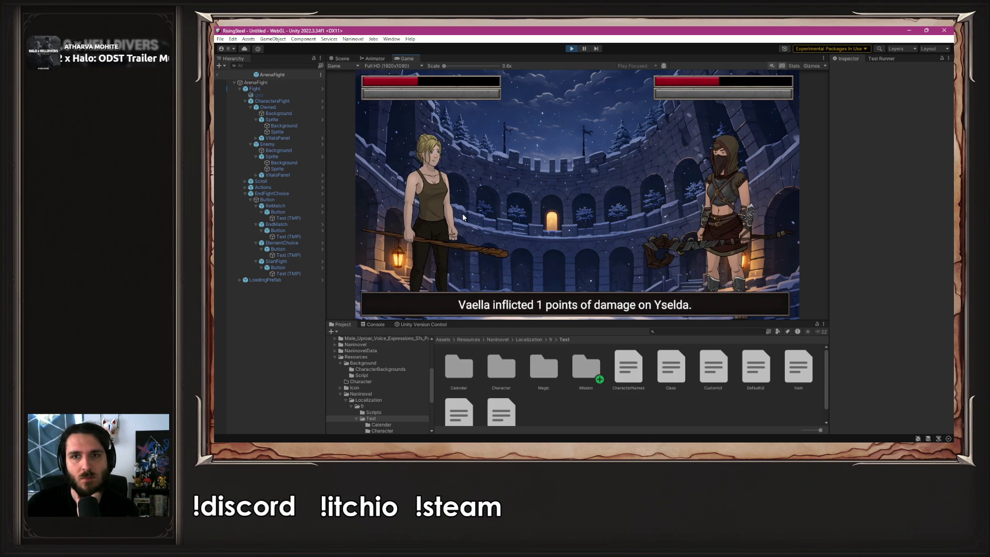
left_click(463, 217)
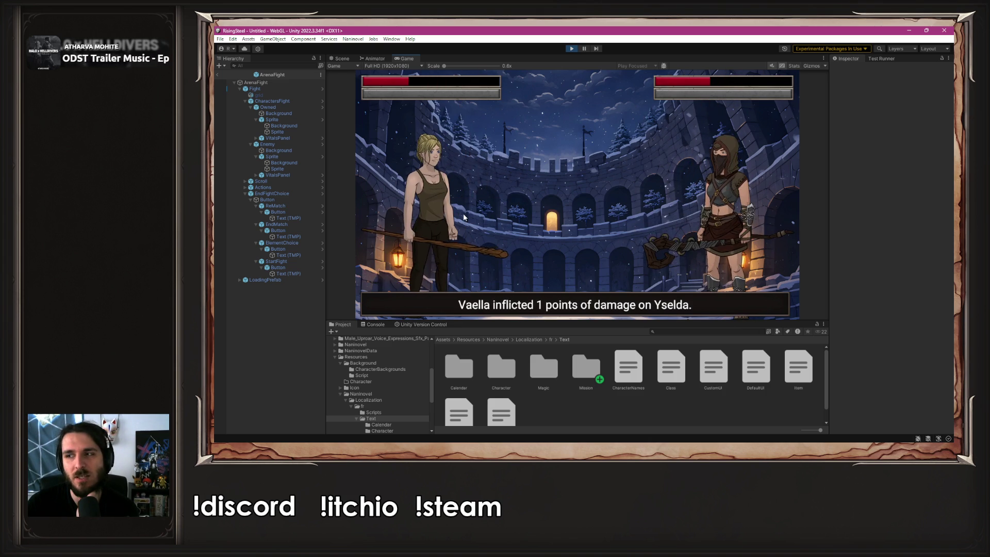
left_click(463, 218)
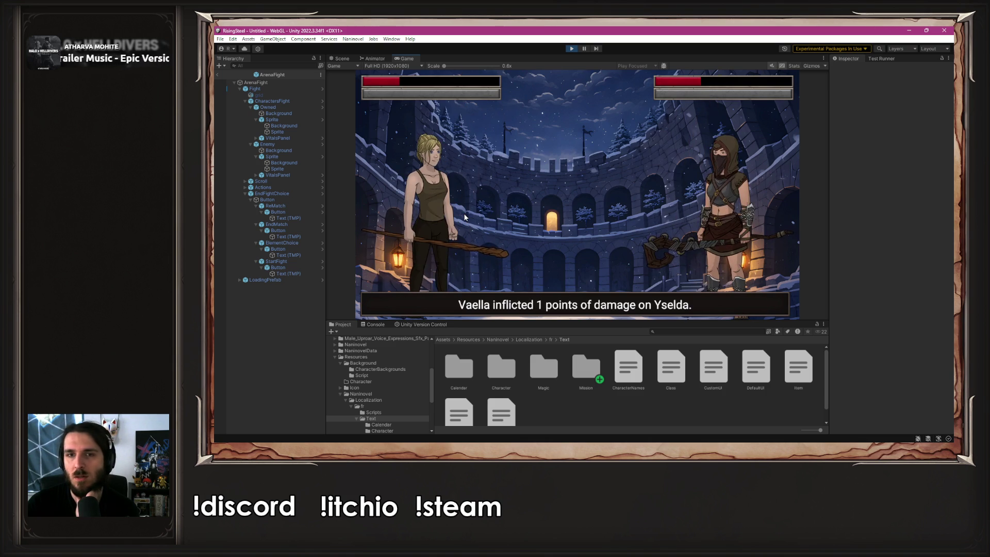
left_click(464, 217)
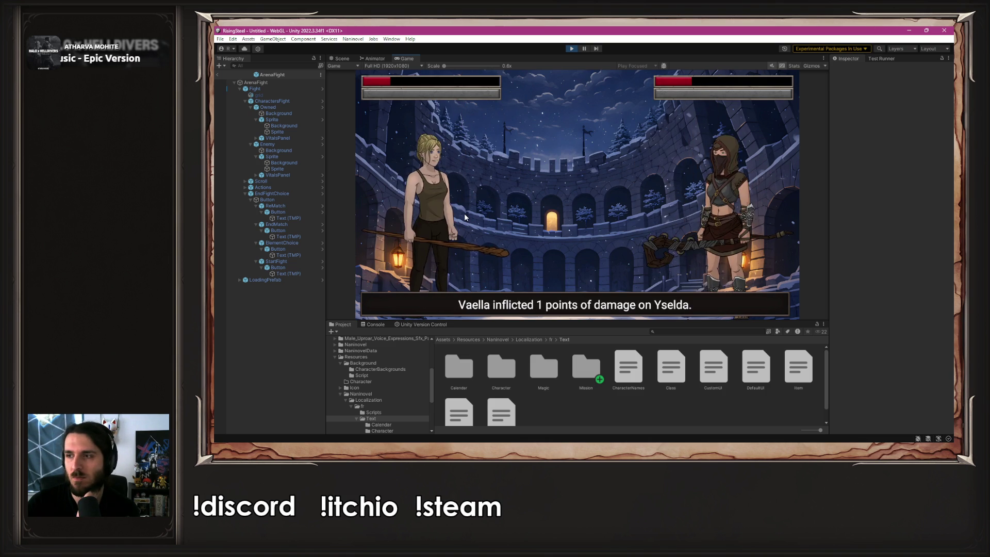
left_click(464, 217)
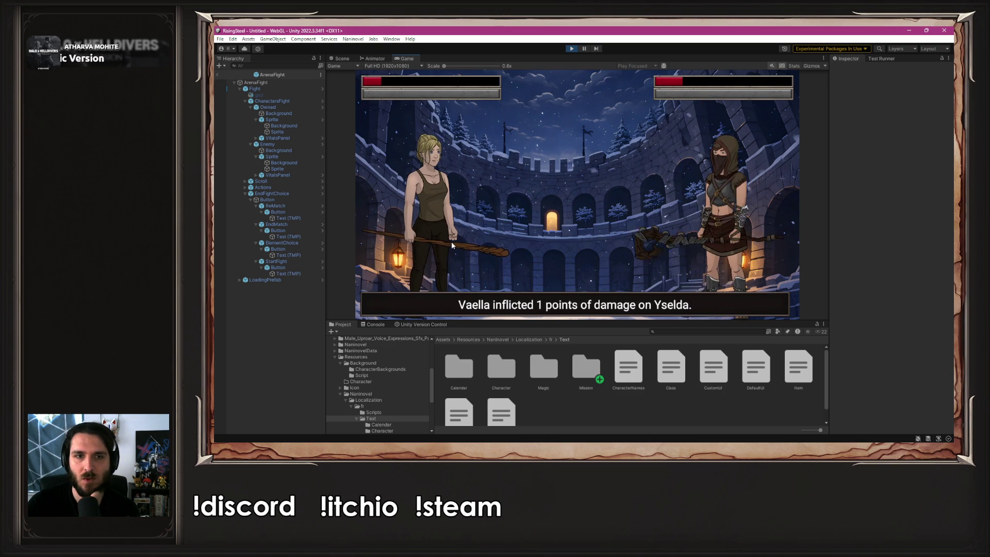
- Heal Yselda with the Chicken, land the final attack on Vaella, and finish the fight
left_click(450, 239)
left_click(540, 188)
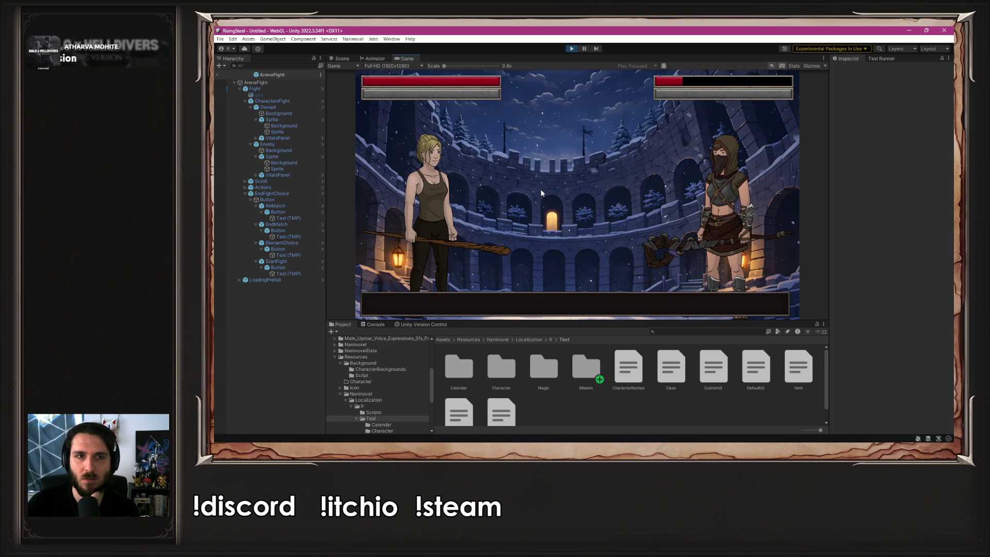
left_click(428, 235)
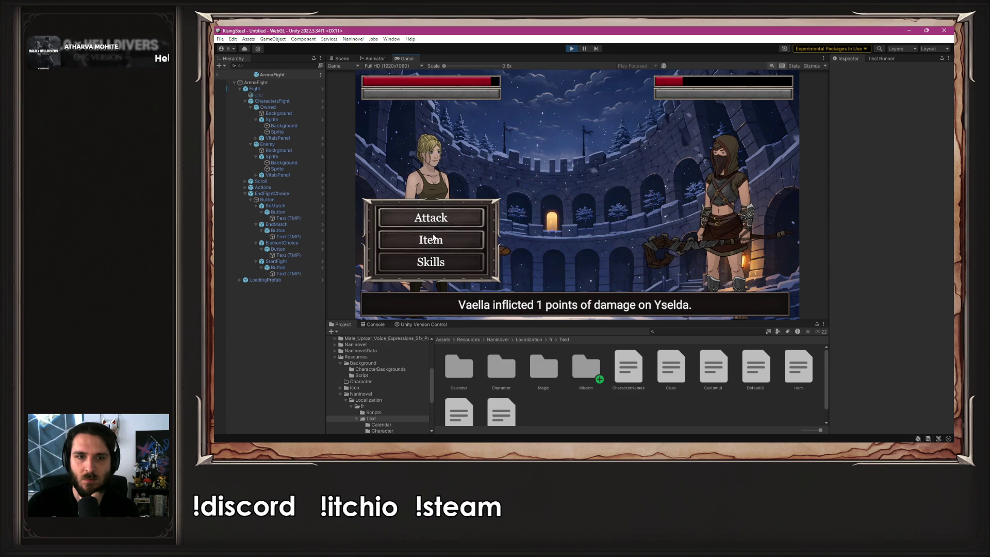
left_click(431, 220)
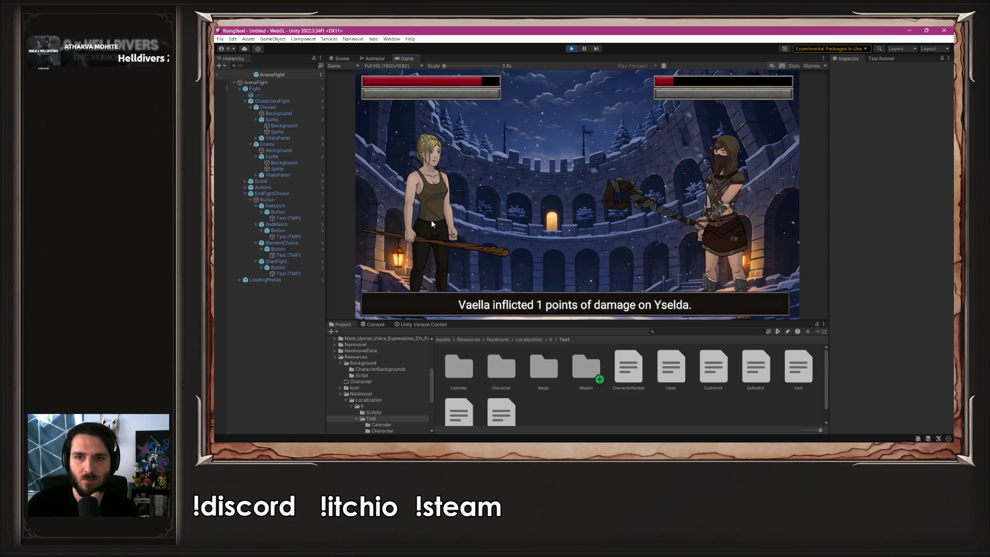
left_click(431, 219)
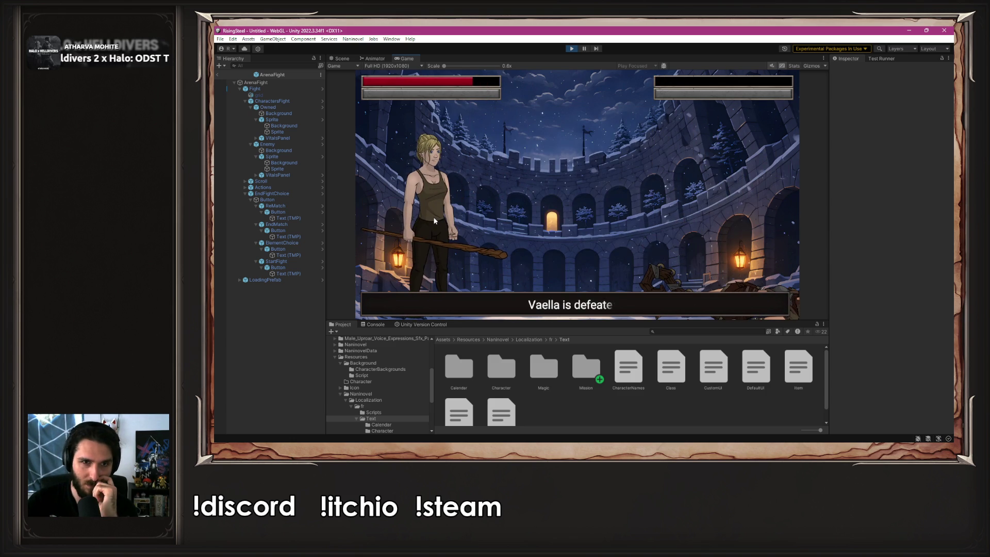
left_click(577, 206)
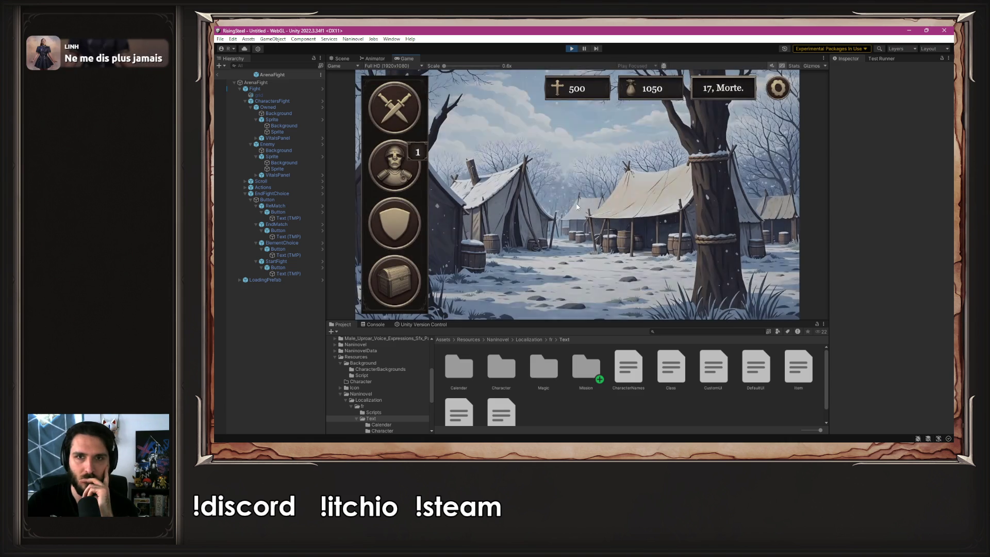
- Open Recruitment and browse past Thalia and Aldrik to Yselda's details
left_click(394, 220)
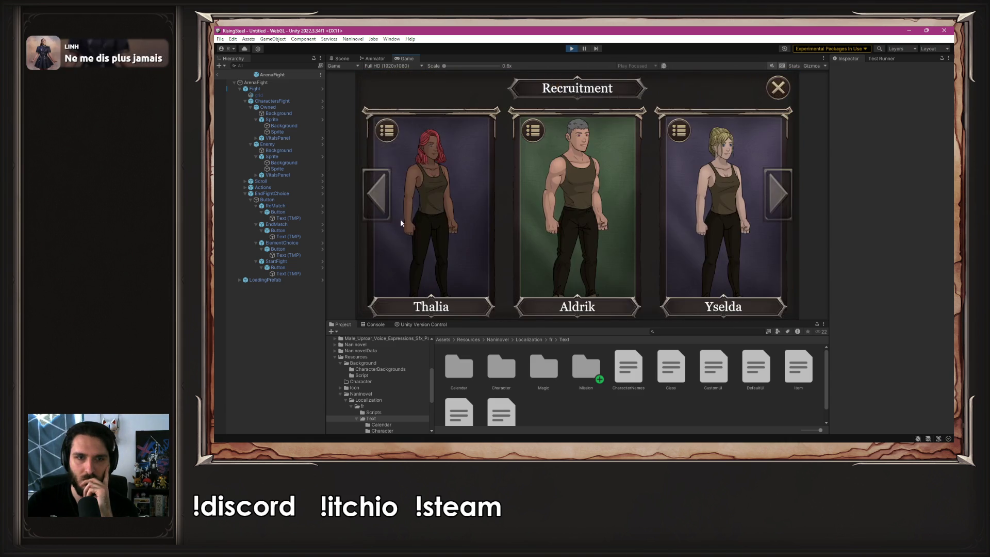
left_click(394, 223)
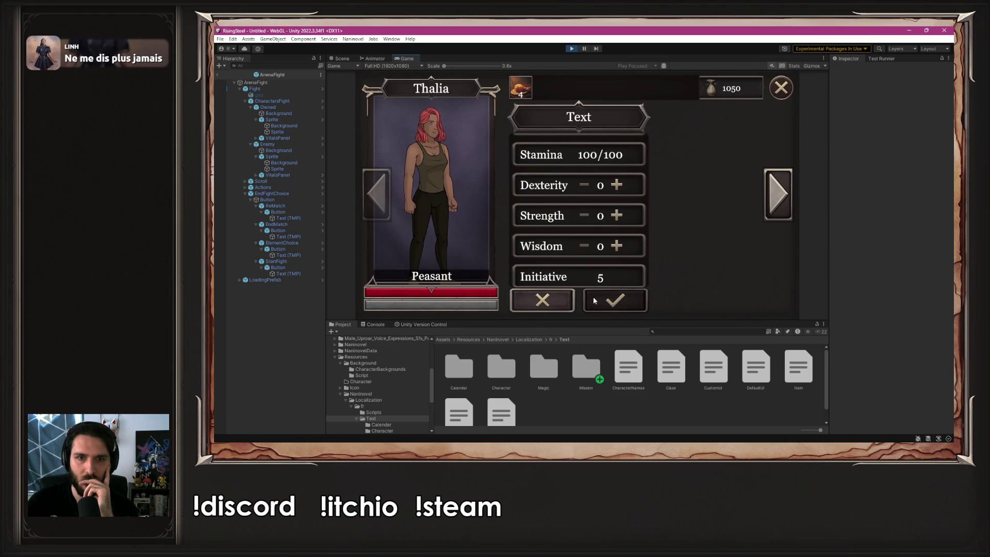
left_click(594, 300)
left_click(790, 189)
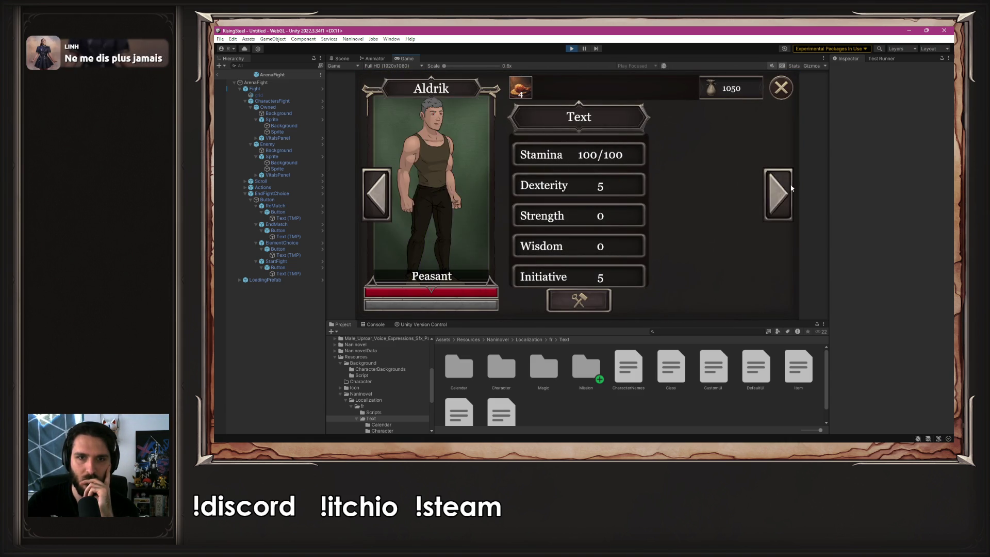
left_click(790, 189)
- Raise Yselda's Wisdom to 25 and confirm the stat upgrade
left_click(578, 301)
left_click(617, 246)
left_click(617, 246)
left_click(617, 246)
left_click(617, 246)
left_click(617, 246)
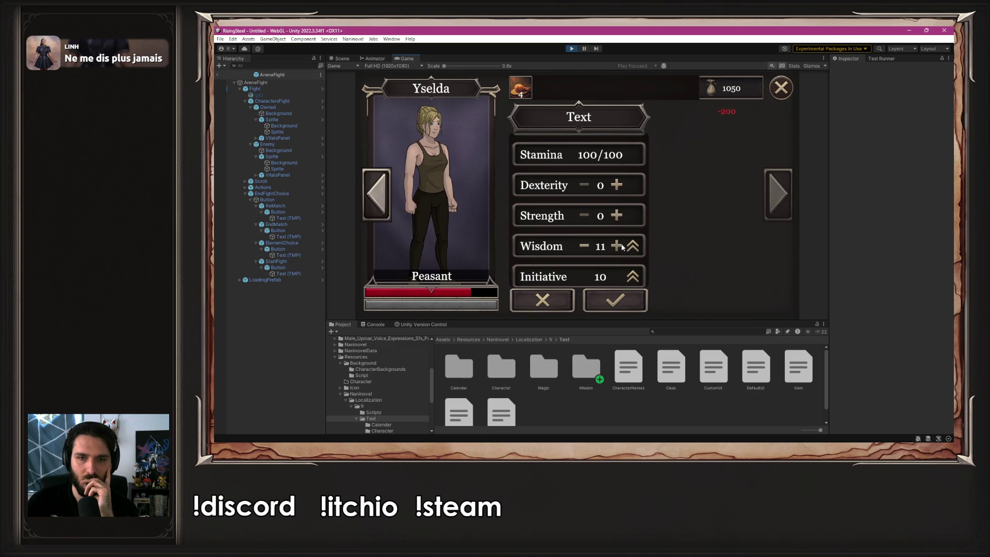
left_click(621, 246)
left_click(621, 246)
left_click(622, 247)
left_click(583, 246)
left_click(615, 299)
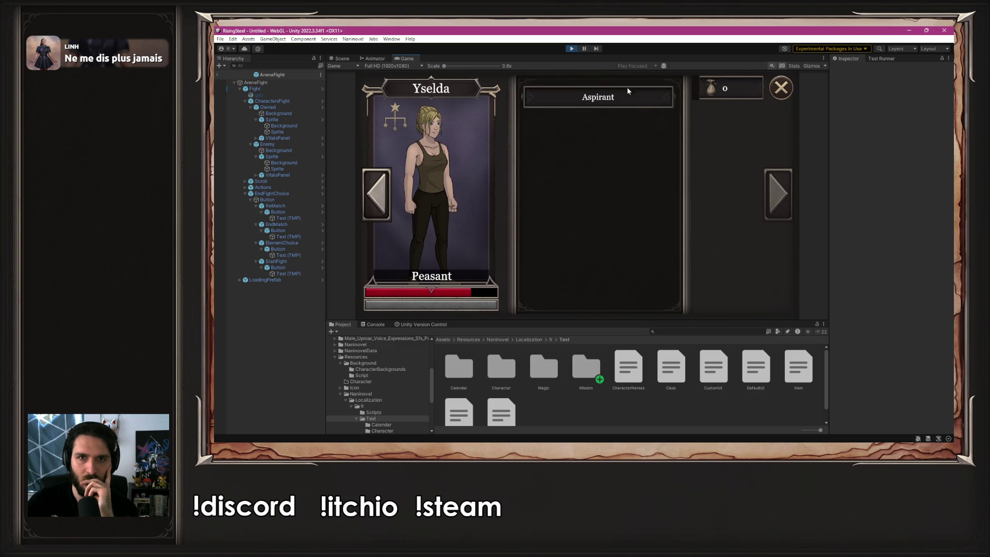
- Promote Yselda through Aspirant to Arcanist and close her character panel
left_click(627, 87)
left_click(392, 120)
left_click(580, 98)
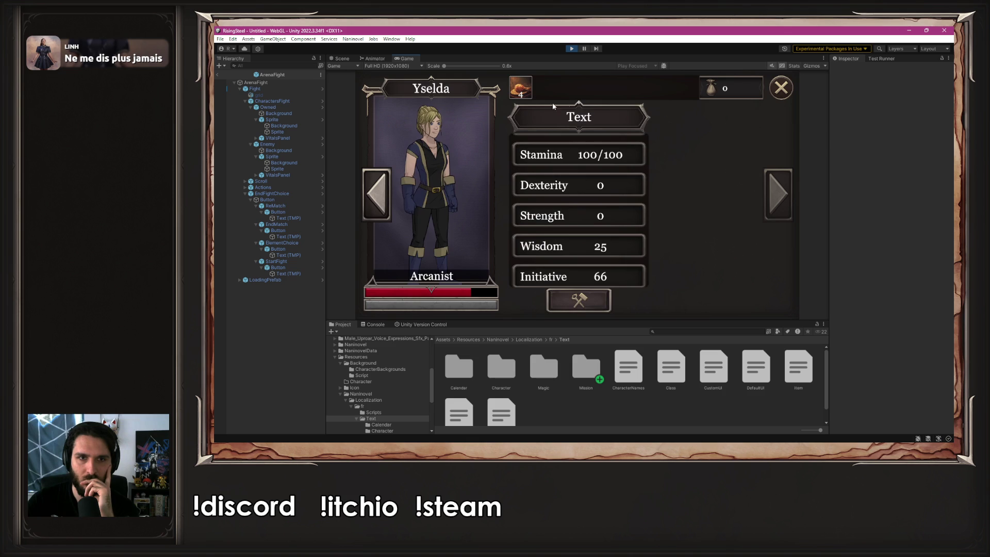
left_click(781, 88)
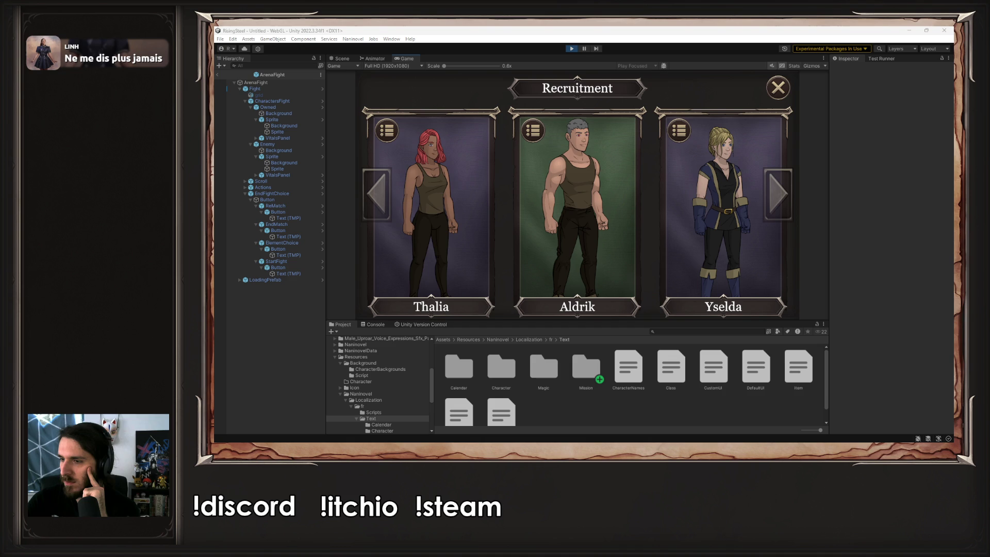
- Close and reopen Recruitment, then go to the arena recruitment screen
left_click(850, 199)
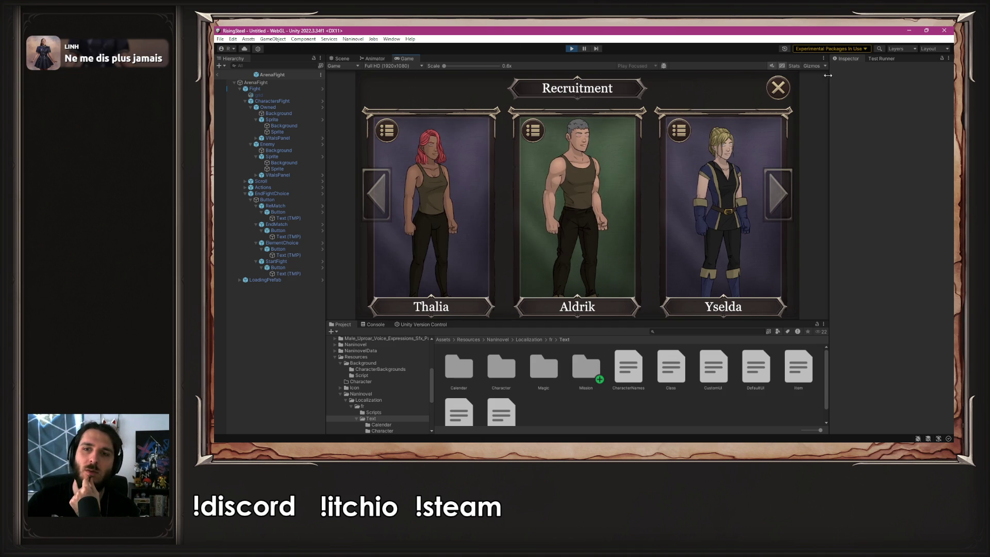
left_click(778, 95)
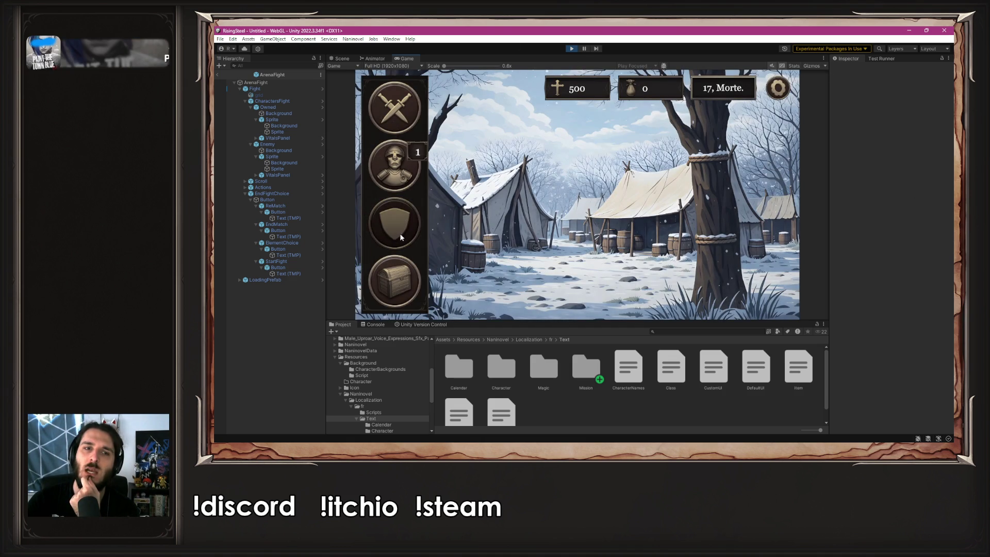
left_click(399, 232)
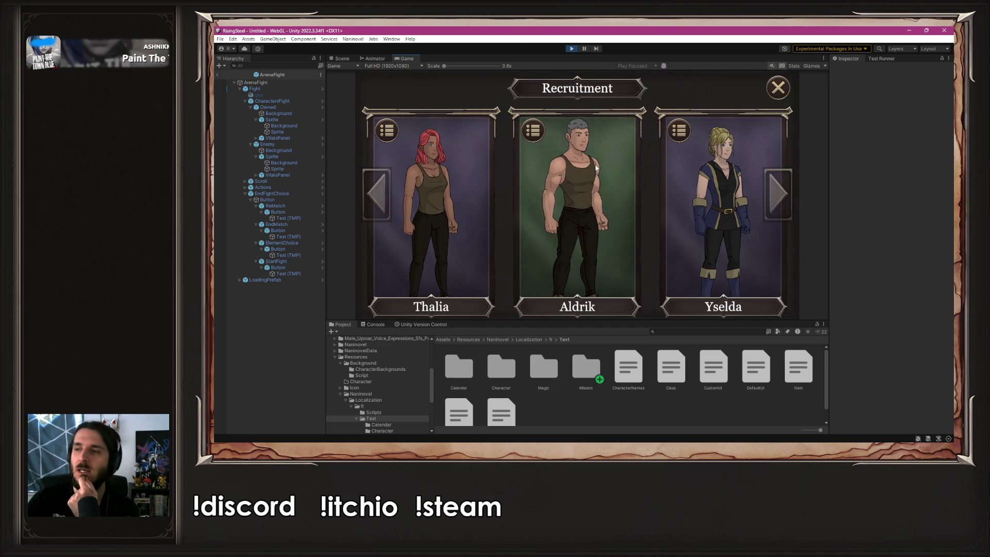
left_click(780, 89)
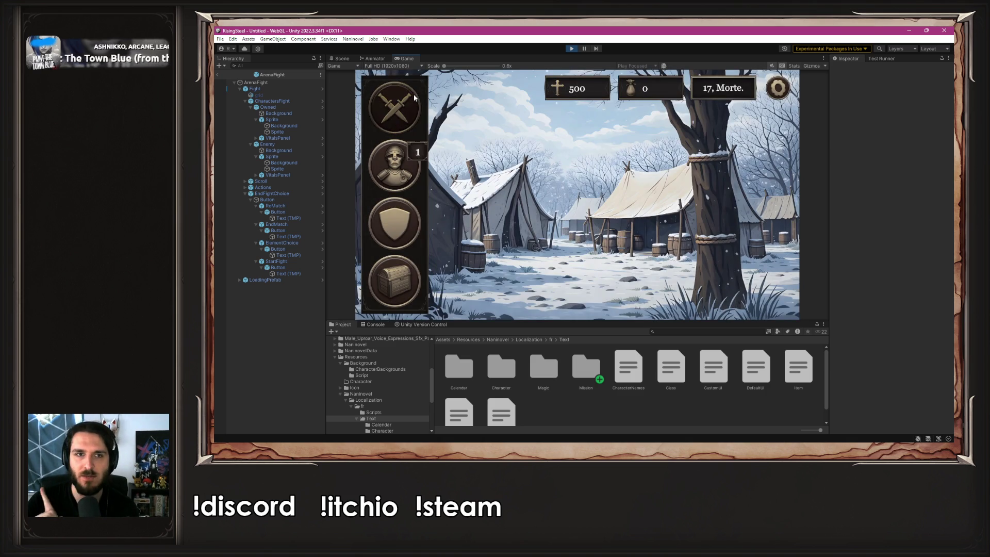
left_click(414, 94)
left_click(436, 169)
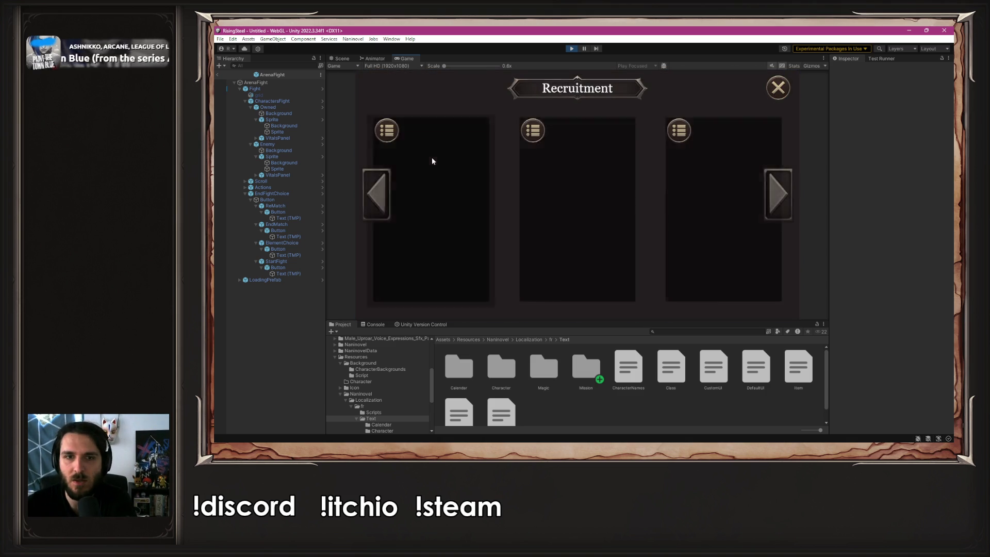
- Pick Yselda as arena fighter and defeat Garrion with two attacks
left_click(719, 194)
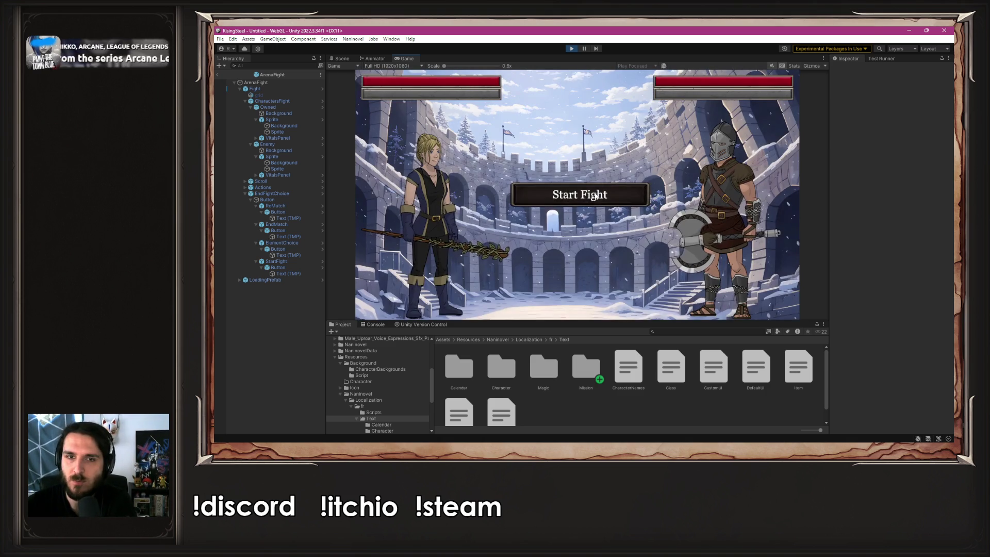
left_click(595, 194)
left_click(434, 214)
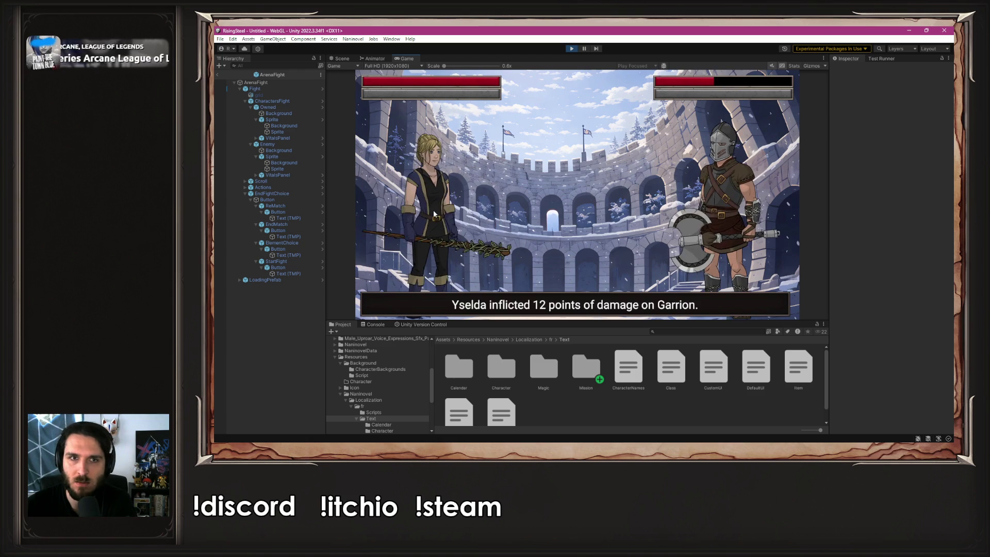
left_click(434, 213)
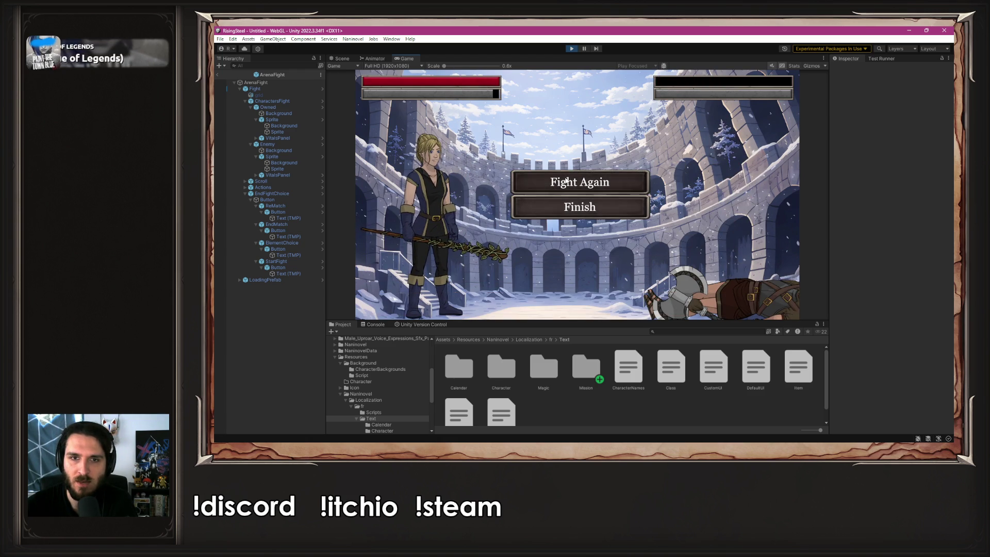
- Defeat Velara in a new arena fight and return to camp
left_click(555, 188)
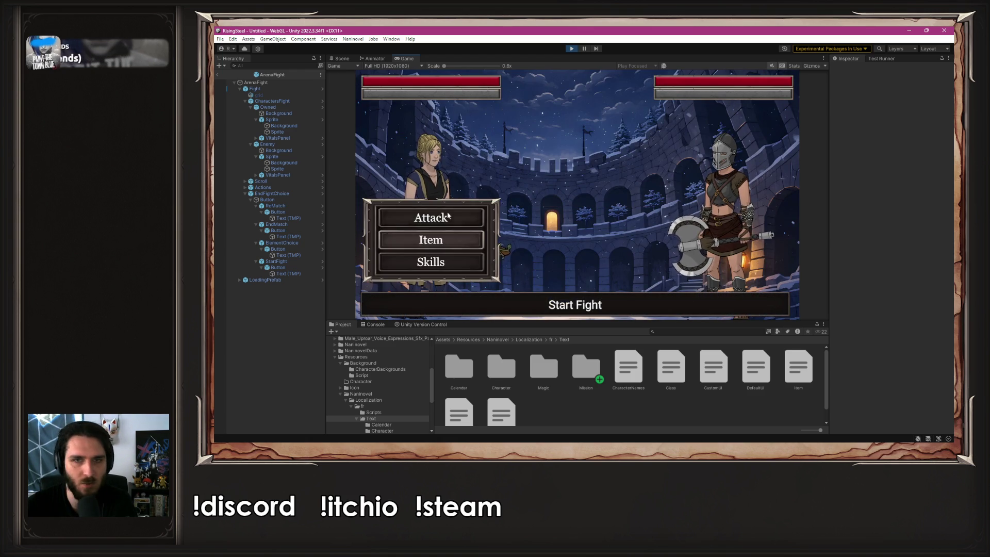
left_click(447, 213)
left_click(450, 220)
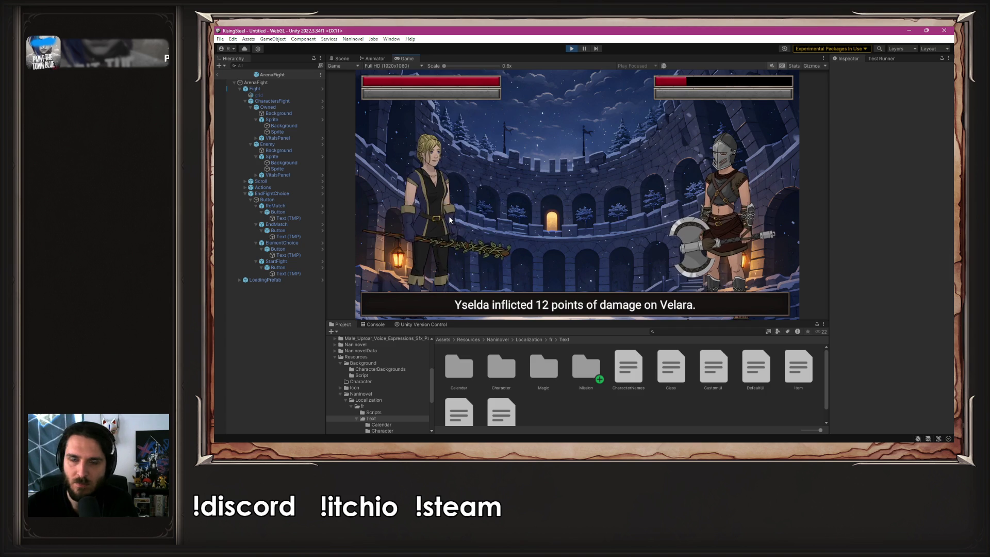
left_click(451, 220)
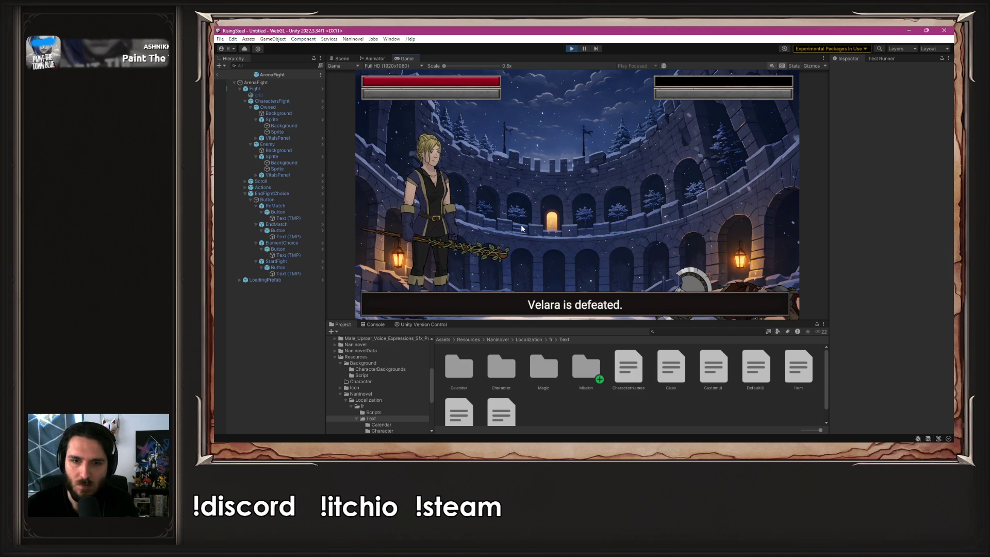
left_click(567, 211)
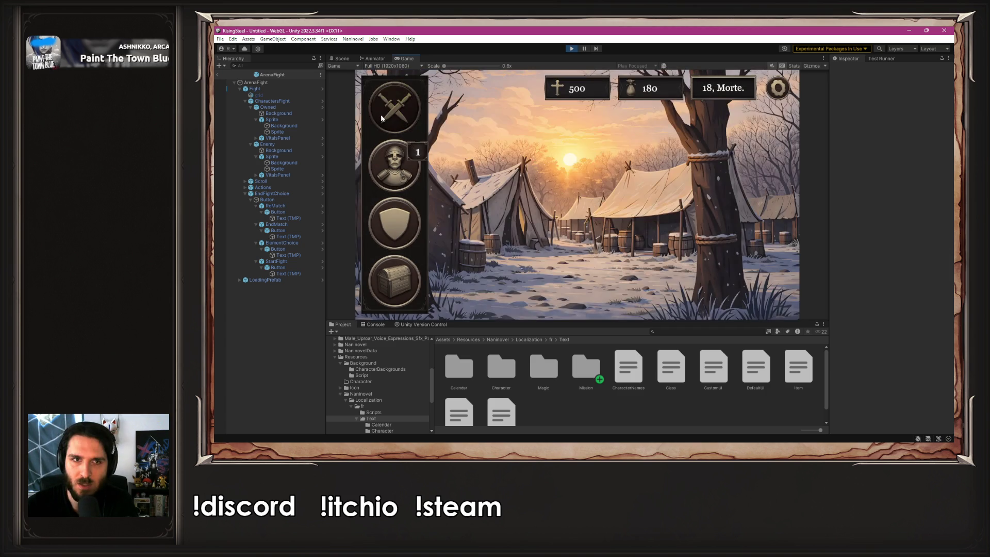
- Start a magical duel with Yselda and craft an element from Fire, Earth and one more
left_click(381, 114)
left_click(573, 193)
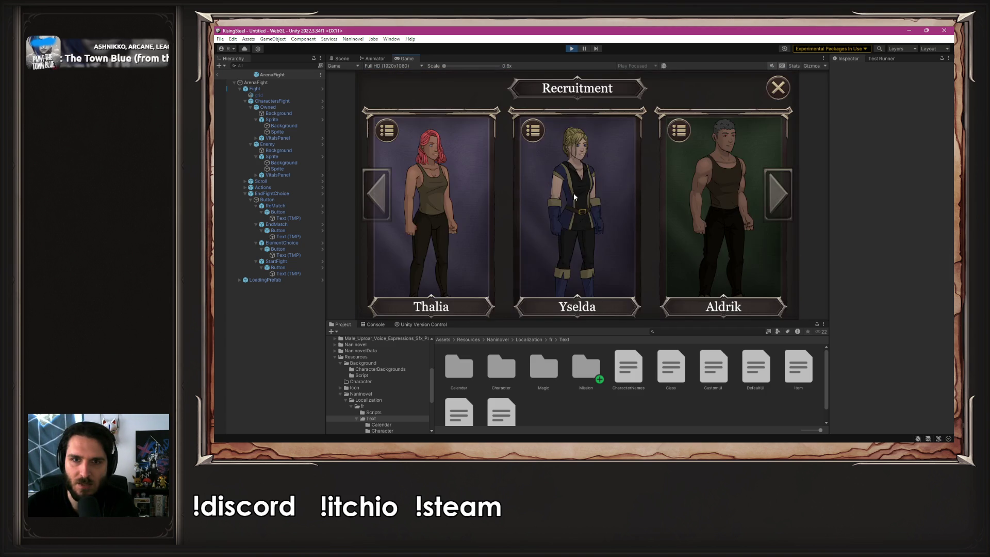
left_click(570, 193)
left_click(569, 196)
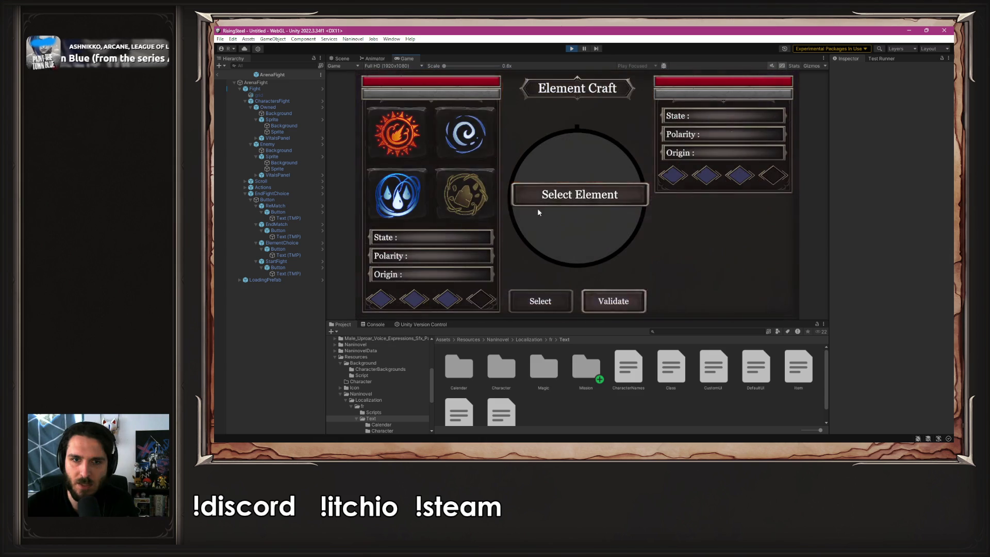
left_click(468, 195)
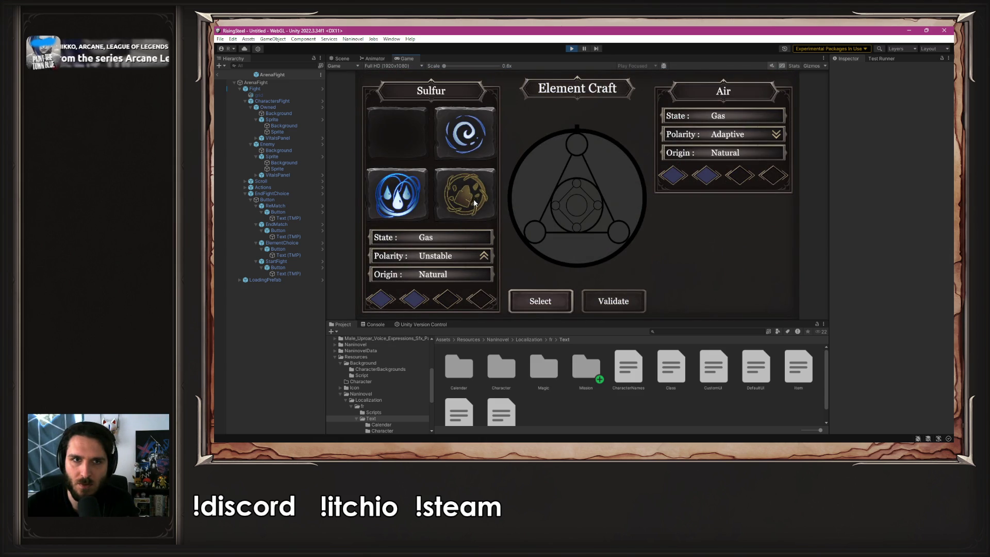
left_click(547, 300)
left_click(471, 140)
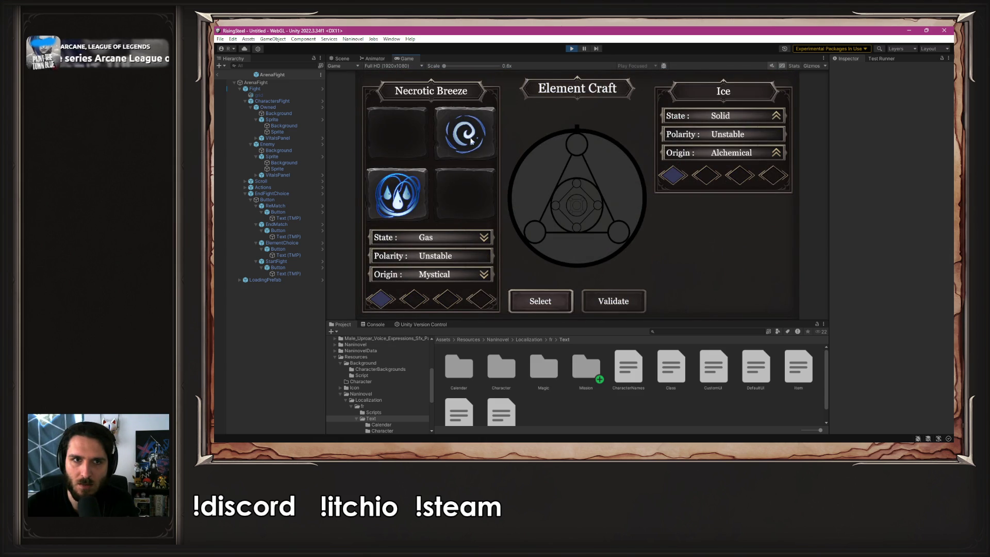
left_click(567, 304)
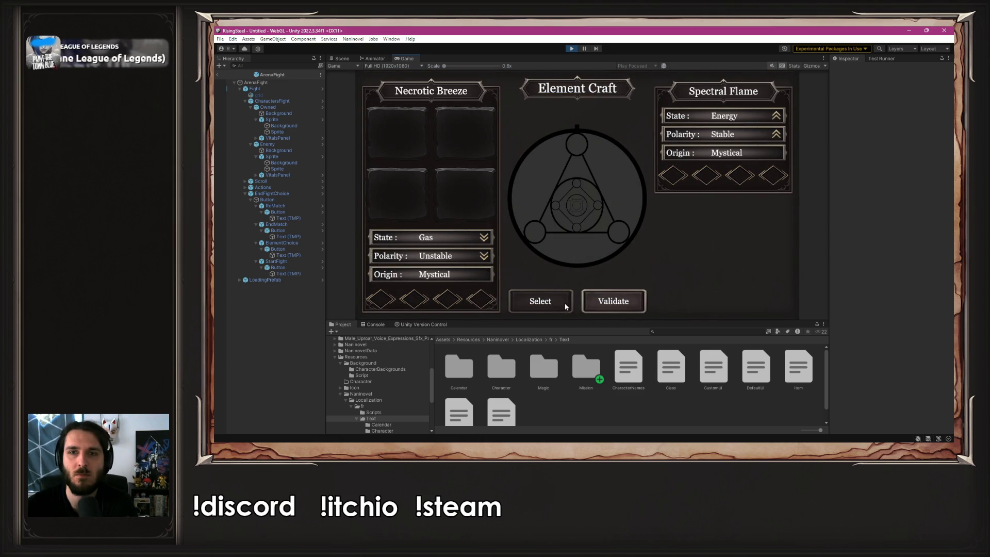
left_click(636, 307)
- Defeat Soraya with two attacks
left_click(576, 195)
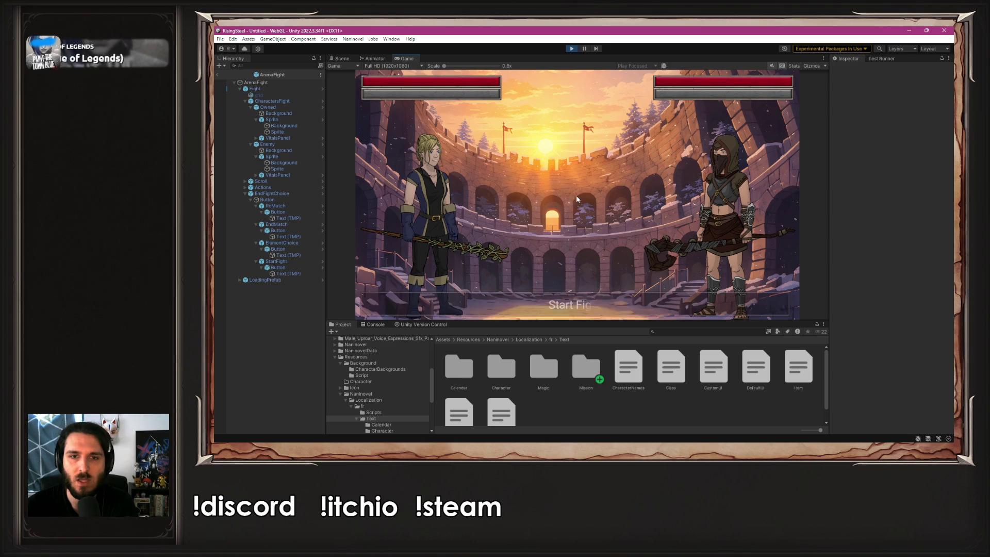
left_click(448, 217)
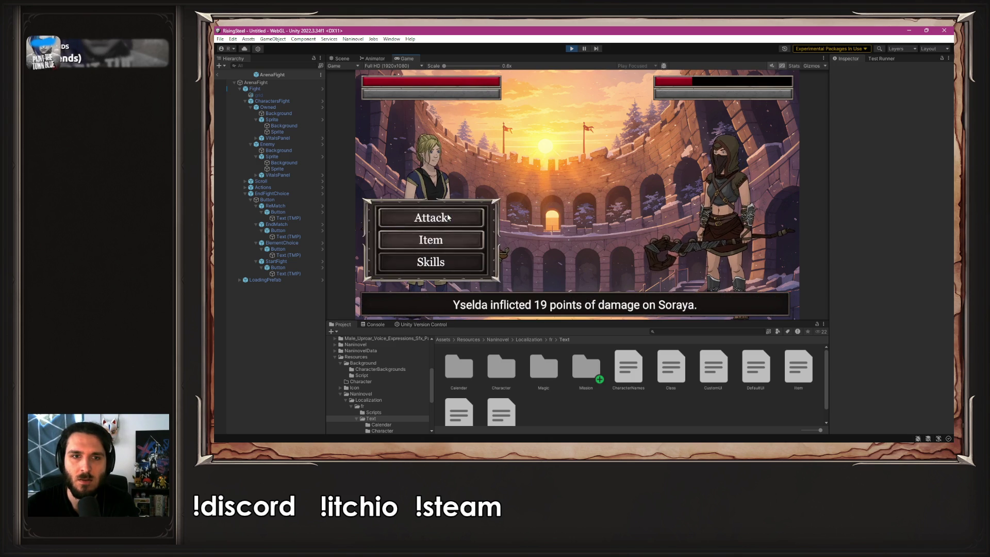
left_click(448, 214)
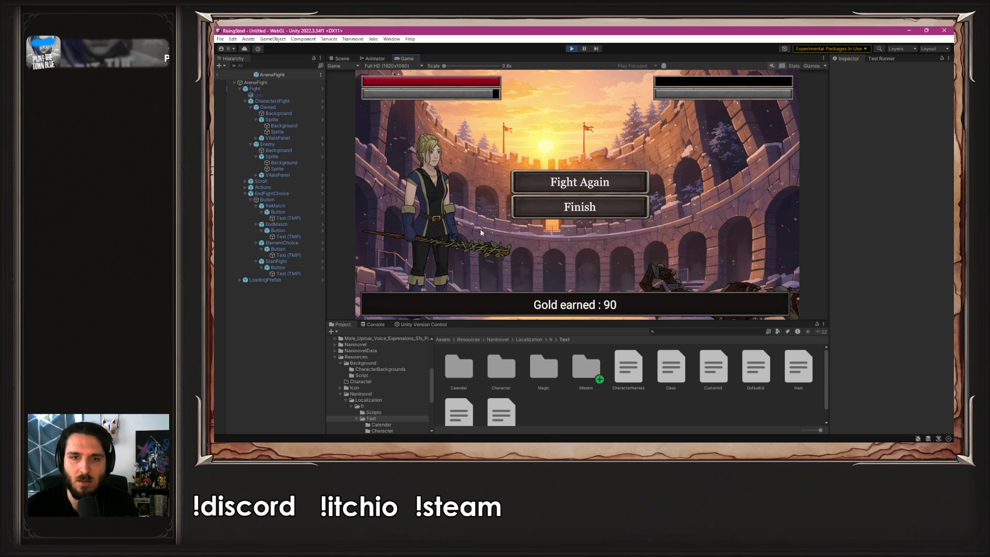
- Restart against a new opponent and craft the Celestial Veil element from Fire, water and one more
left_click(559, 175)
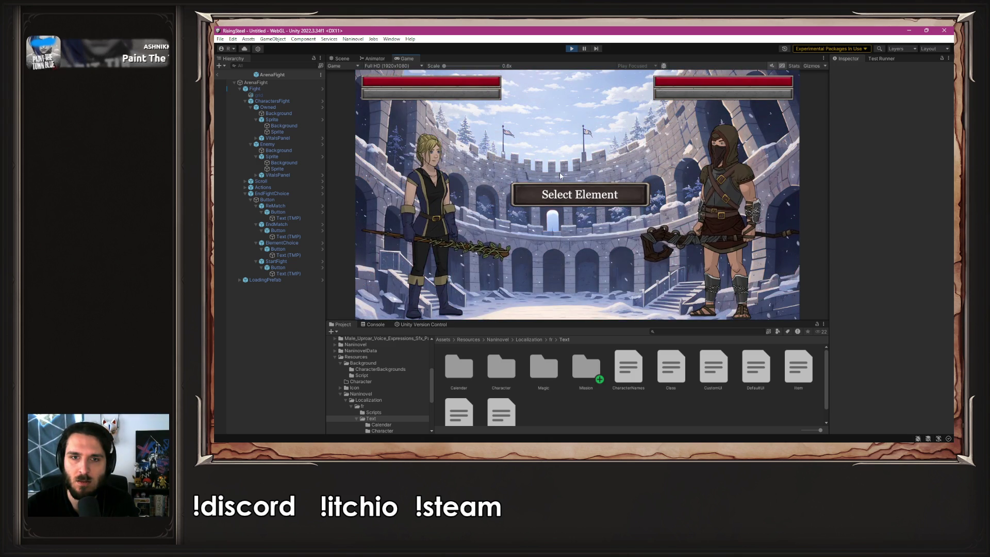
left_click(575, 198)
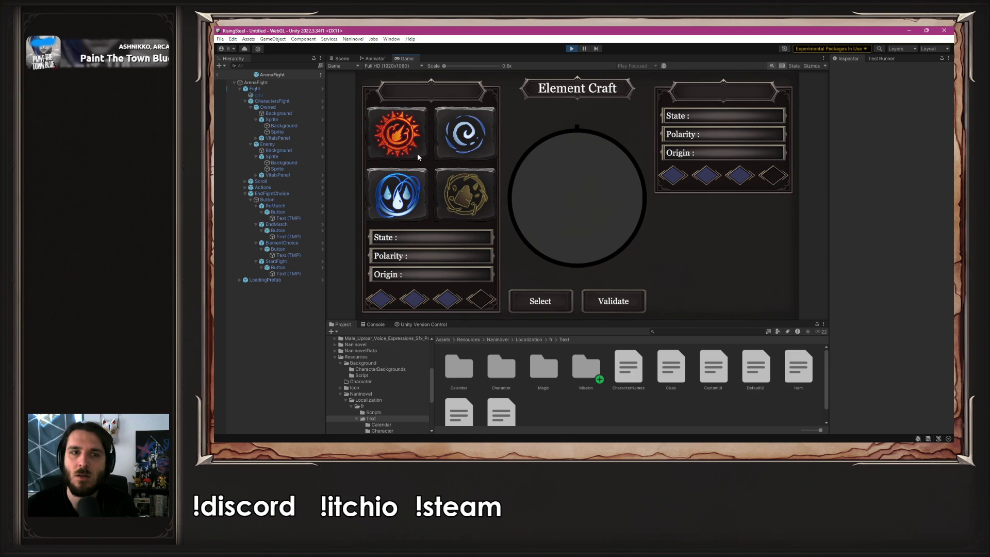
left_click(400, 137)
left_click(537, 308)
left_click(397, 194)
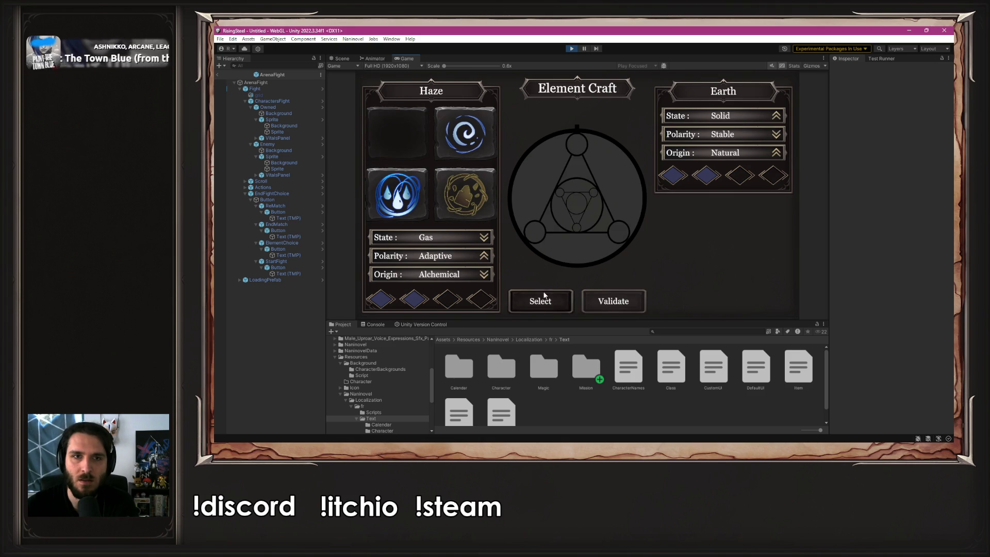
left_click(468, 148)
left_click(555, 302)
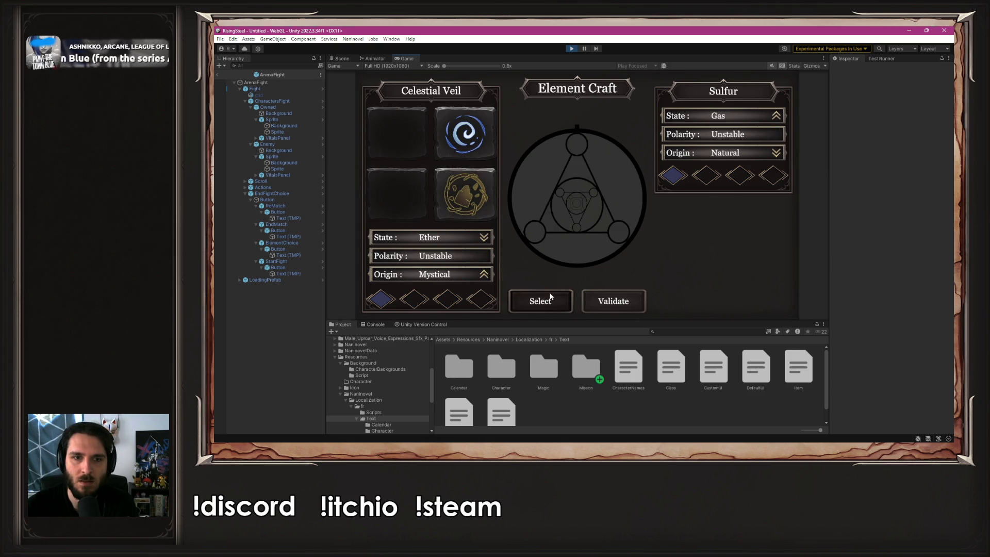
left_click(621, 307)
- Defeat Leira with two attacks and finish back at camp
left_click(585, 199)
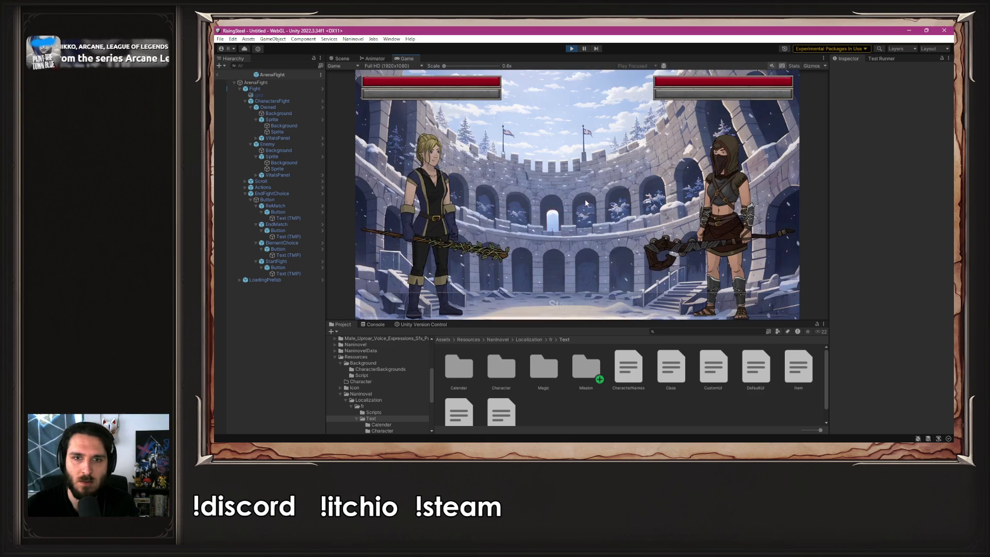
left_click(471, 217)
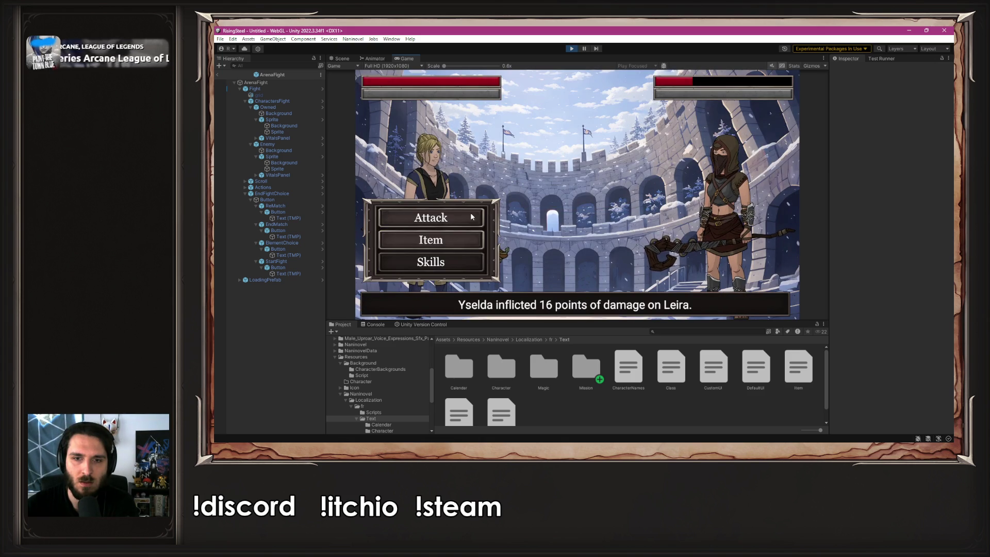
left_click(471, 217)
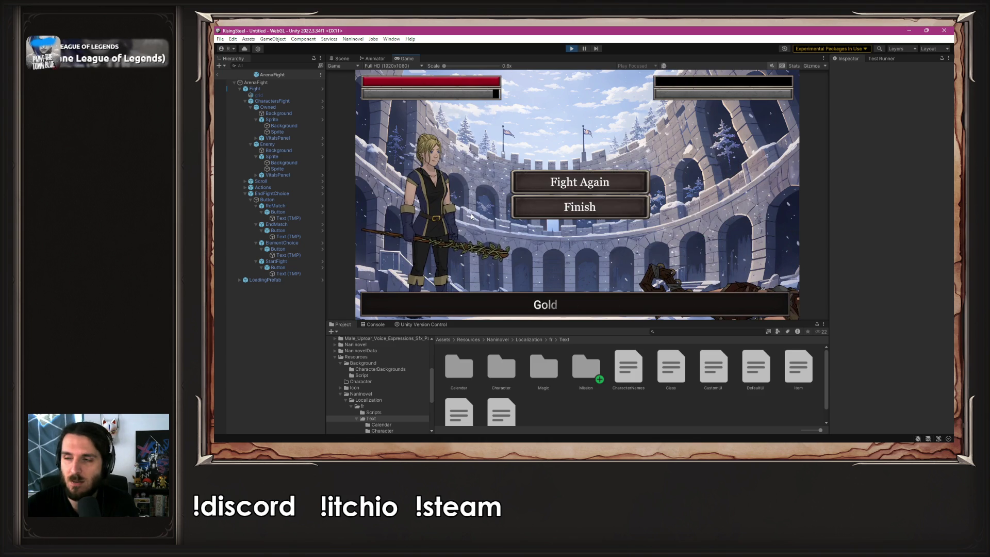
left_click(555, 206)
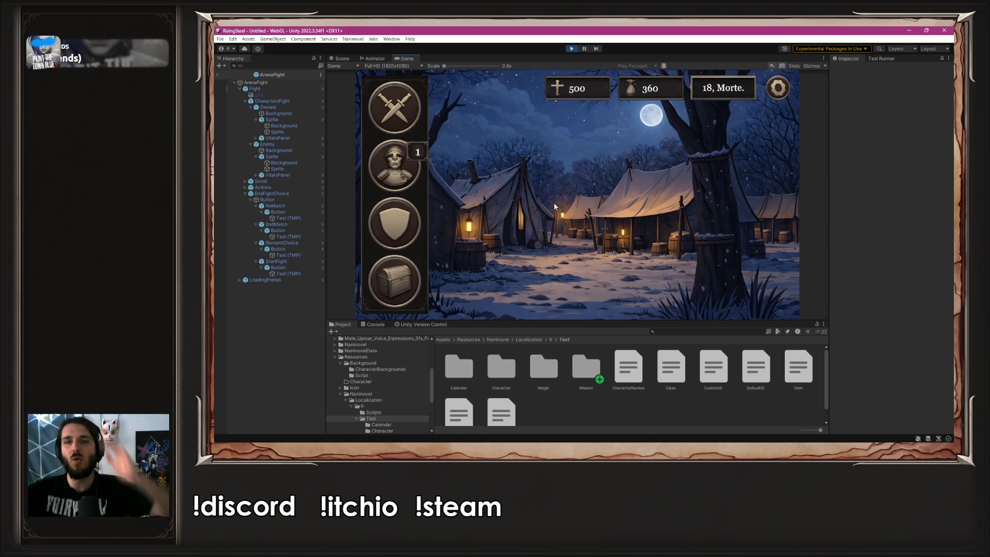
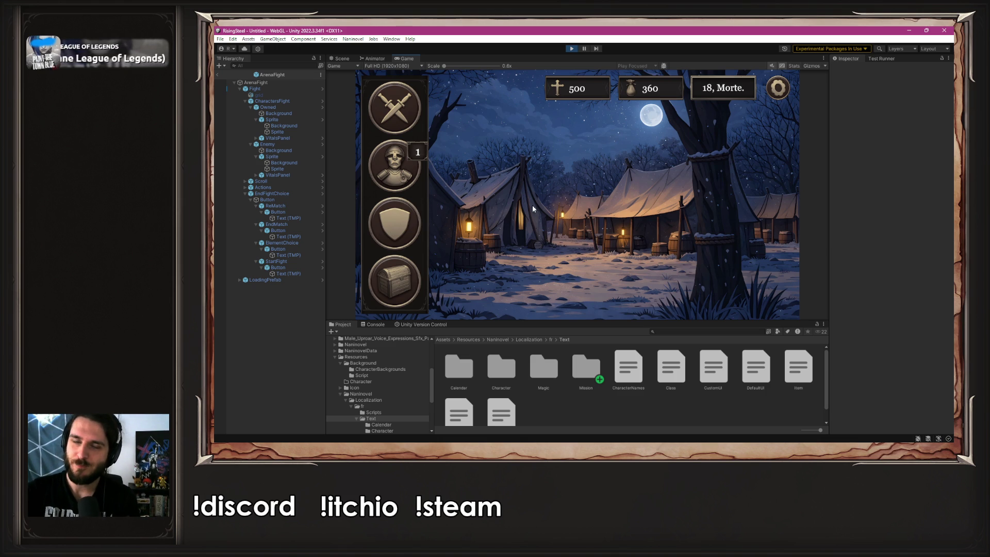
- Stop play mode and set Naninovel's Start Game Script to StartNewGame
left_click(572, 49)
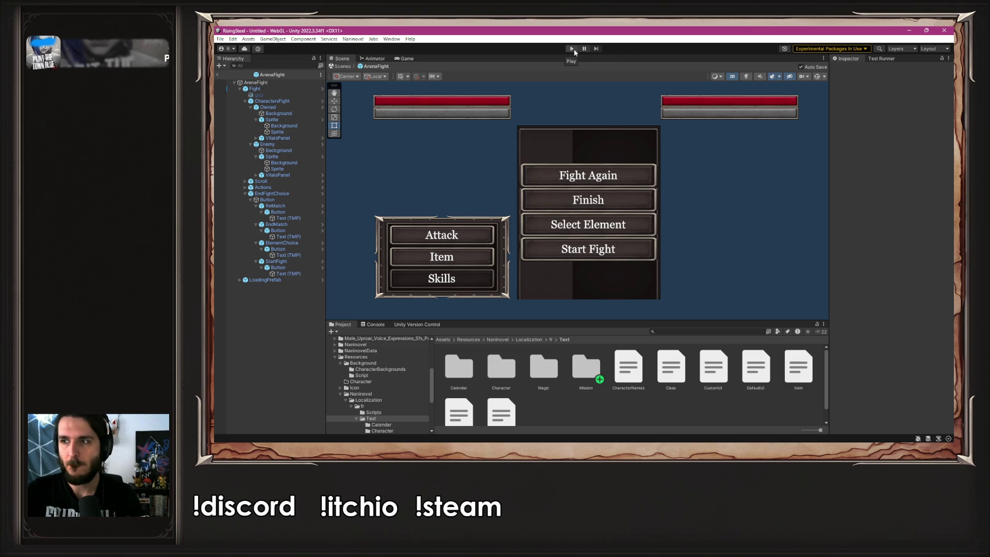
left_click(359, 39)
mouse_move(392, 85)
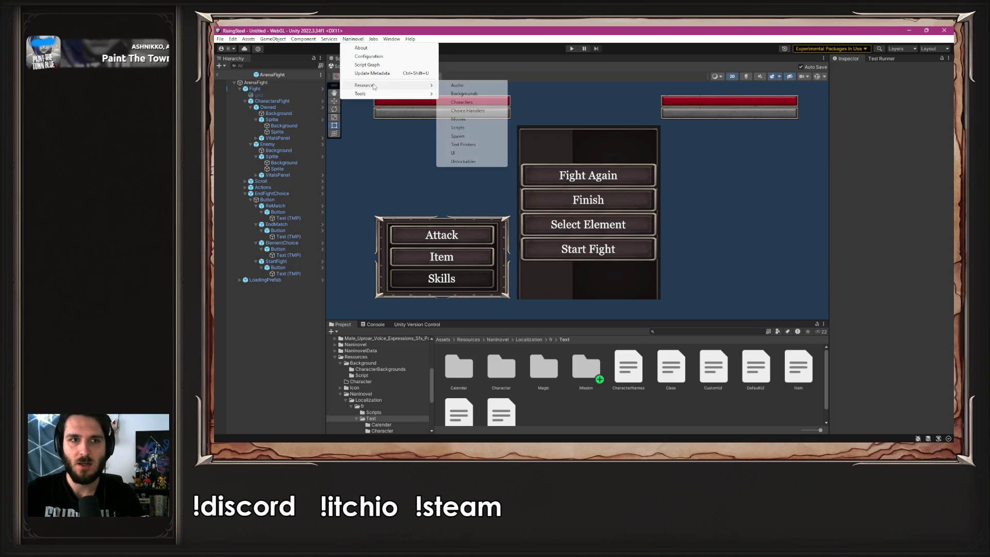
left_click(470, 132)
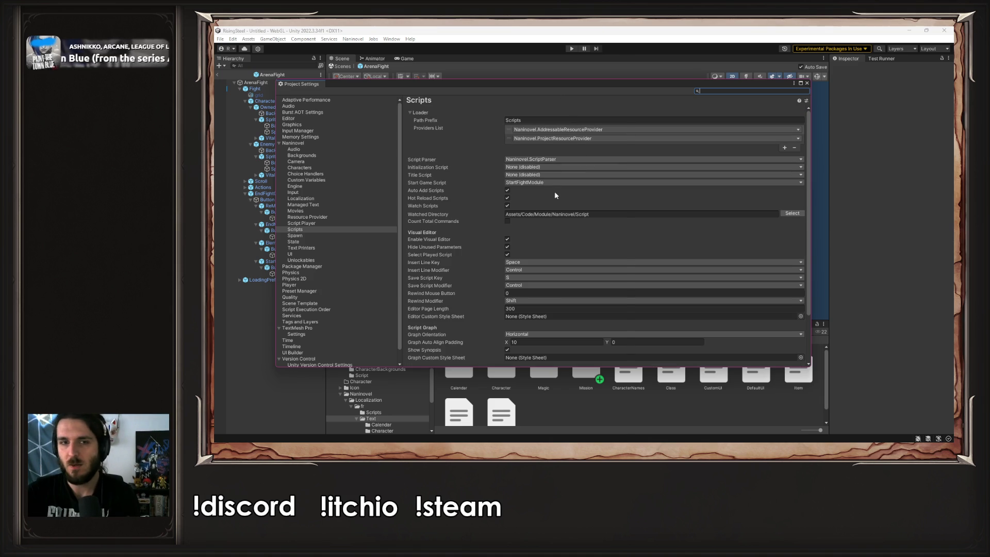
left_click(556, 182)
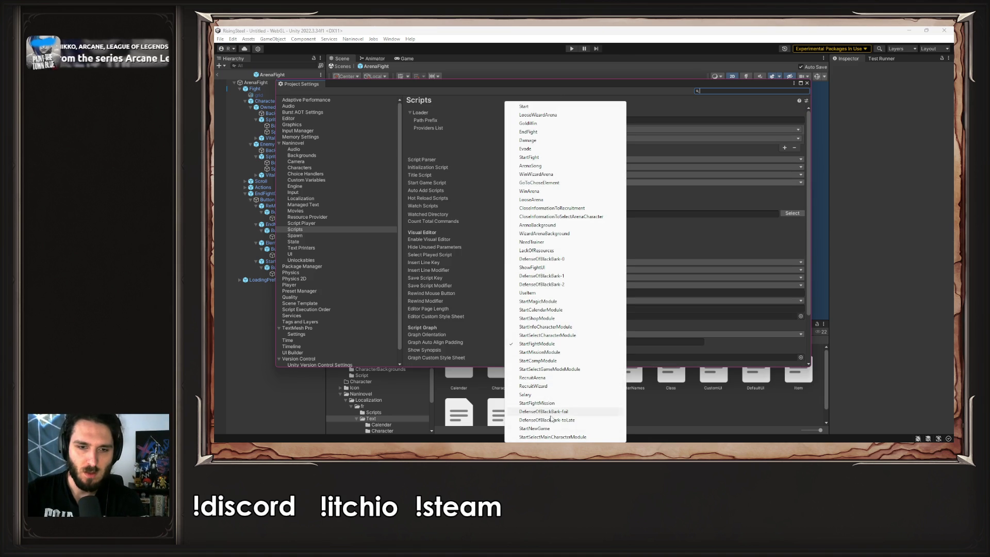
left_click(536, 429)
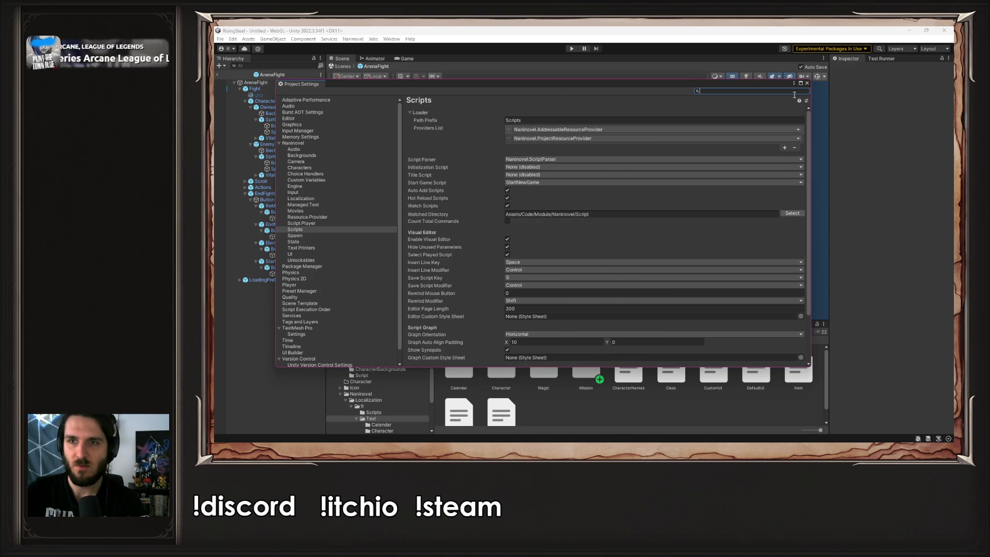
- Close Project Settings, run the game to check the English Rise of the Insurged menu, then stop it
left_click(807, 84)
left_click(570, 49)
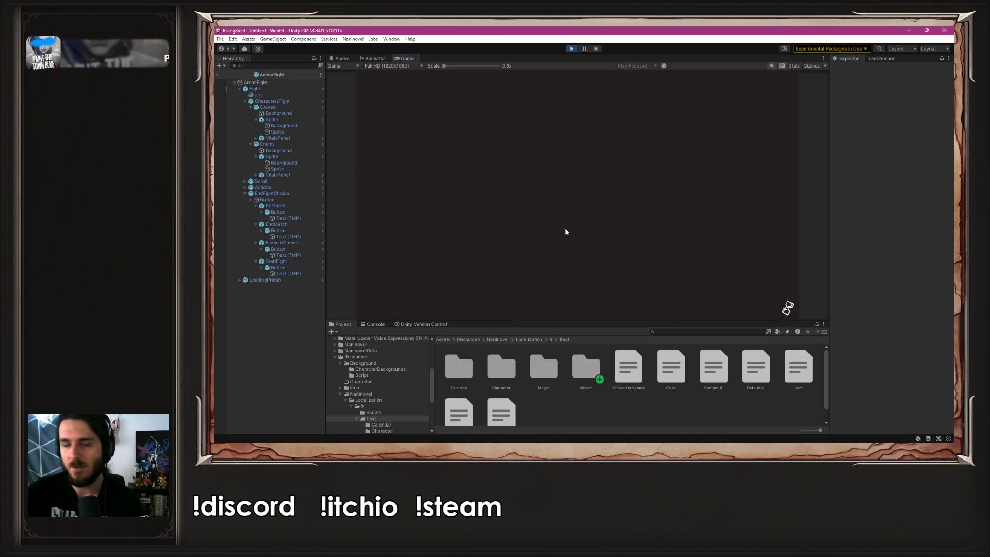
left_click(571, 48)
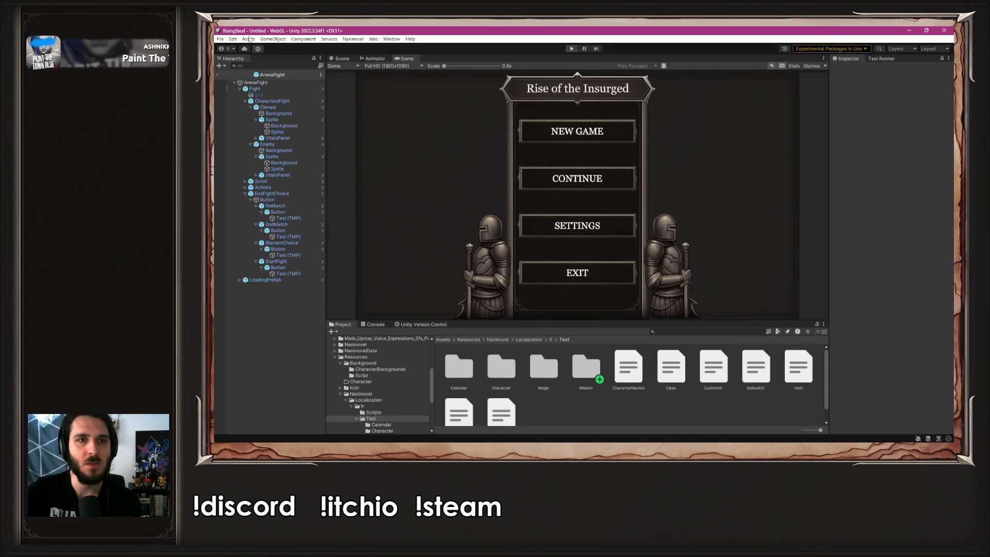
- Switch Naninovel's Start Game Script to StartCampModule, close settings and relaunch play mode
left_click(354, 39)
mouse_move(378, 85)
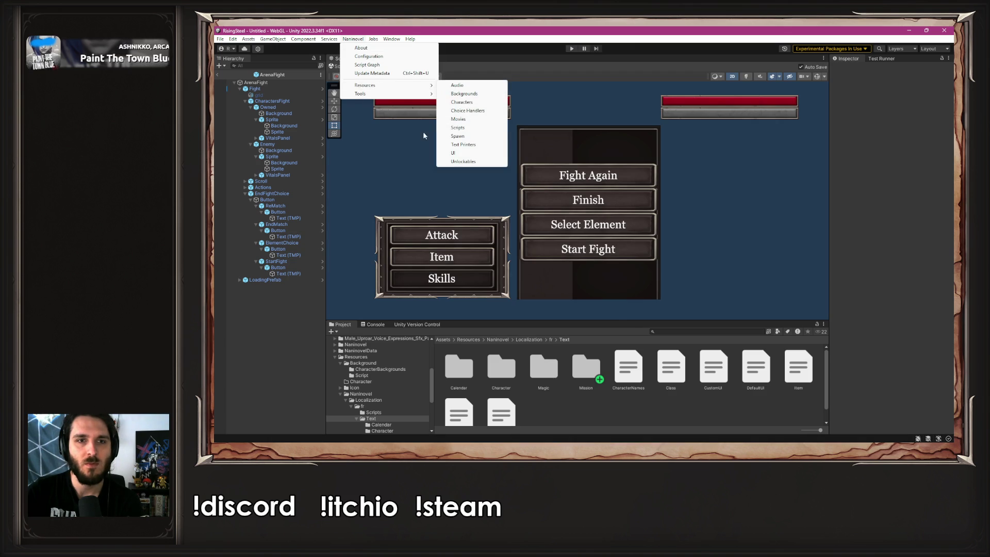
left_click(458, 128)
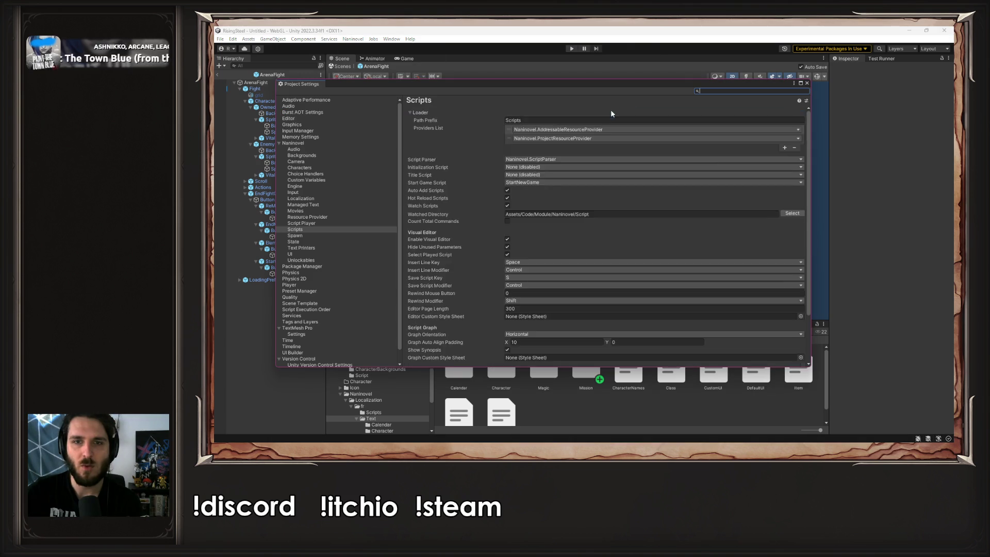
left_click(543, 160)
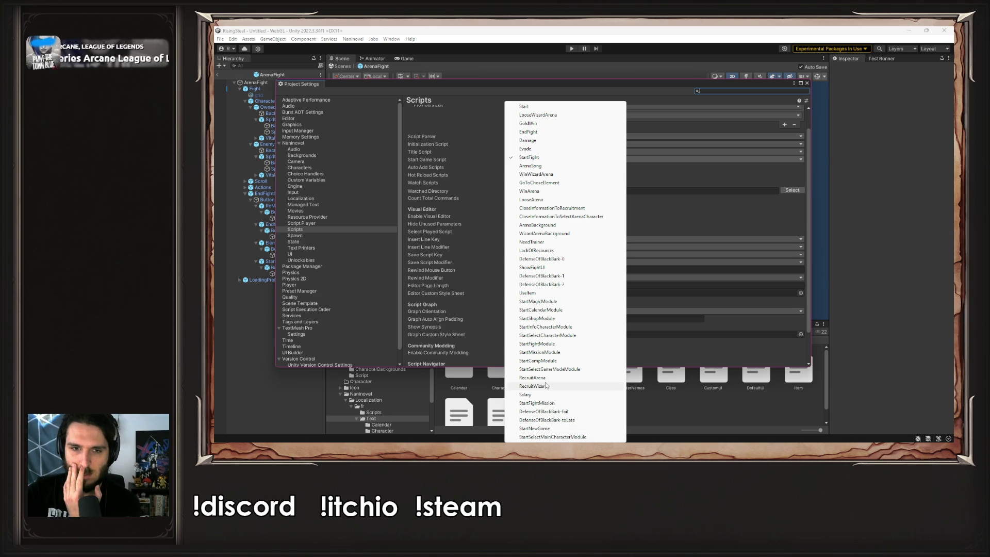
left_click(539, 361)
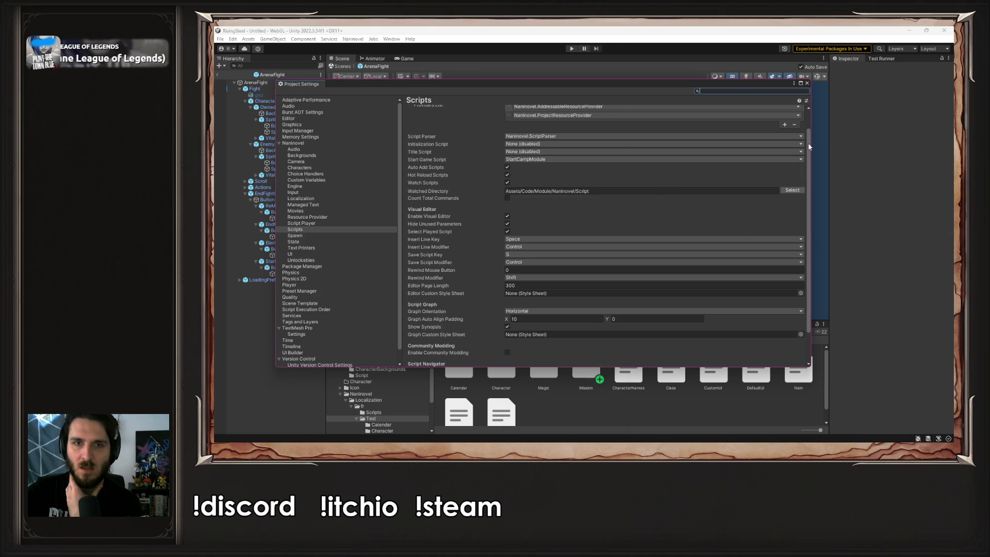
left_click(807, 83)
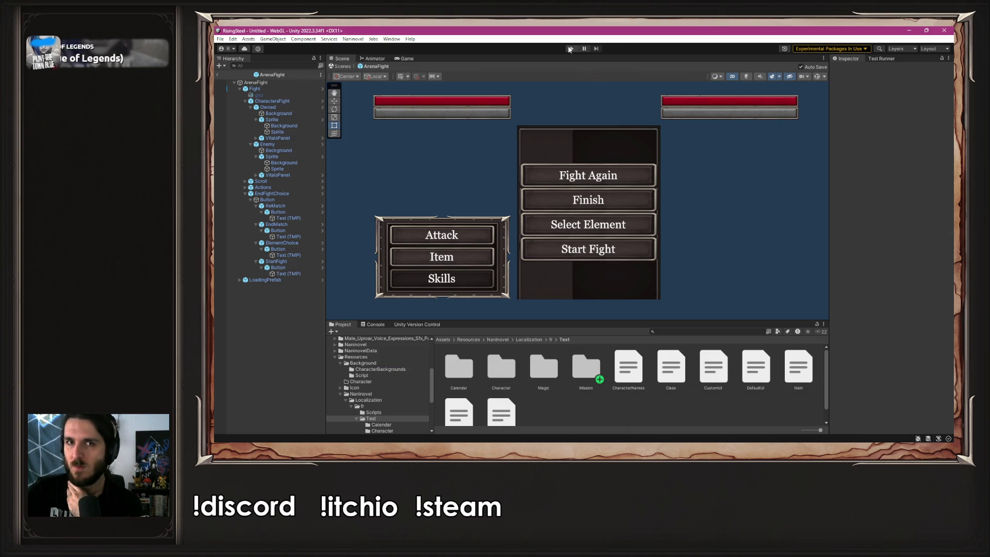
left_click(571, 49)
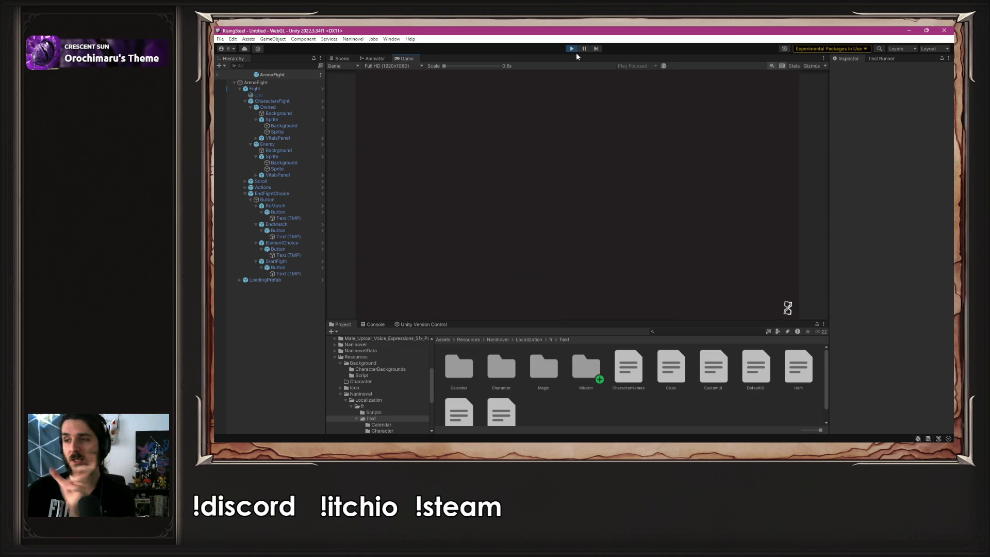
- Set the game language to Français in Settings, then start a New Game and enter the camp hub
left_click(546, 225)
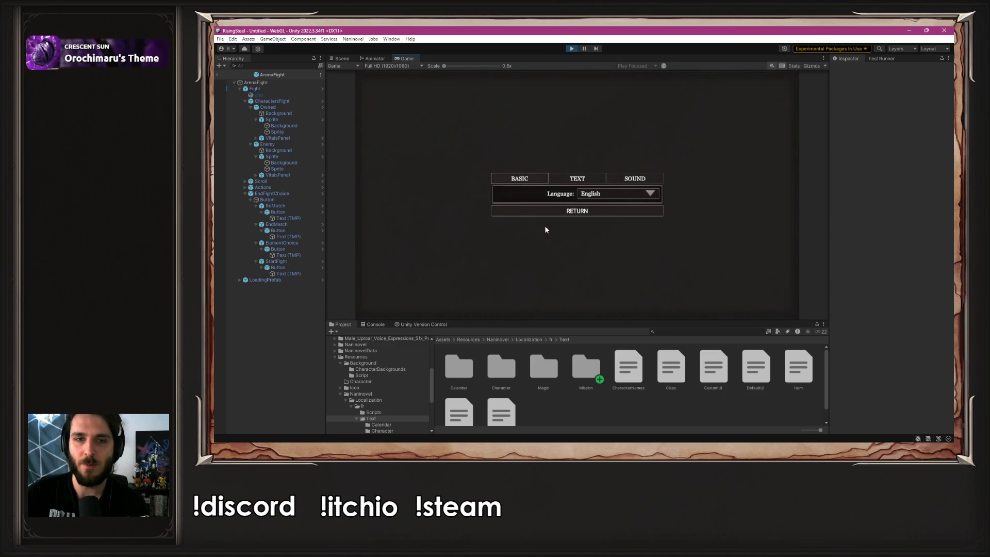
left_click(610, 197)
left_click(602, 208)
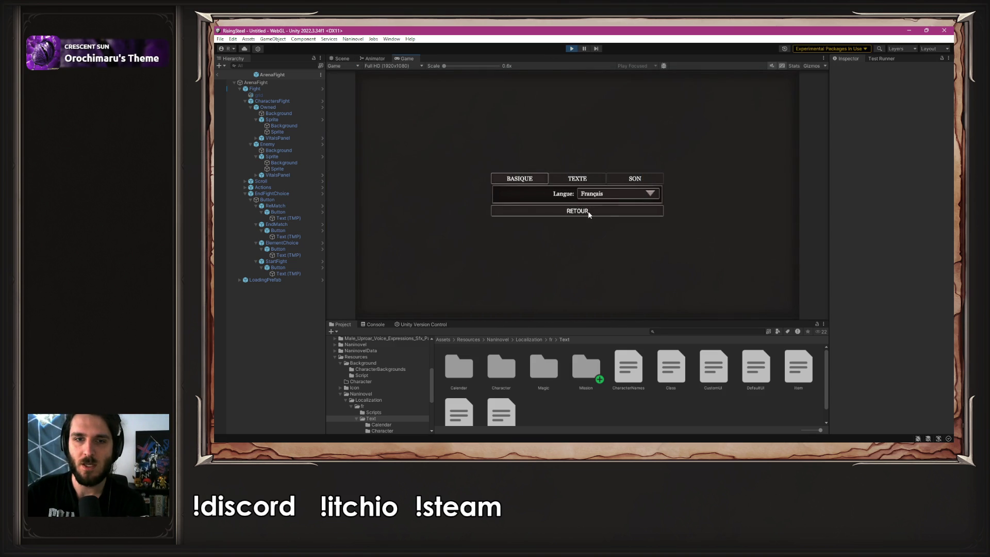
left_click(588, 212)
left_click(580, 139)
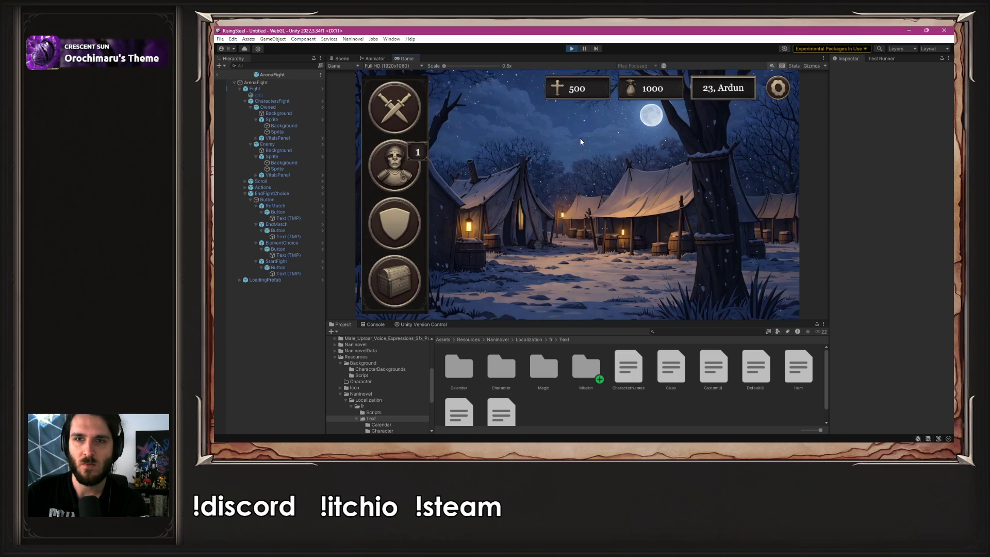
left_click(408, 229)
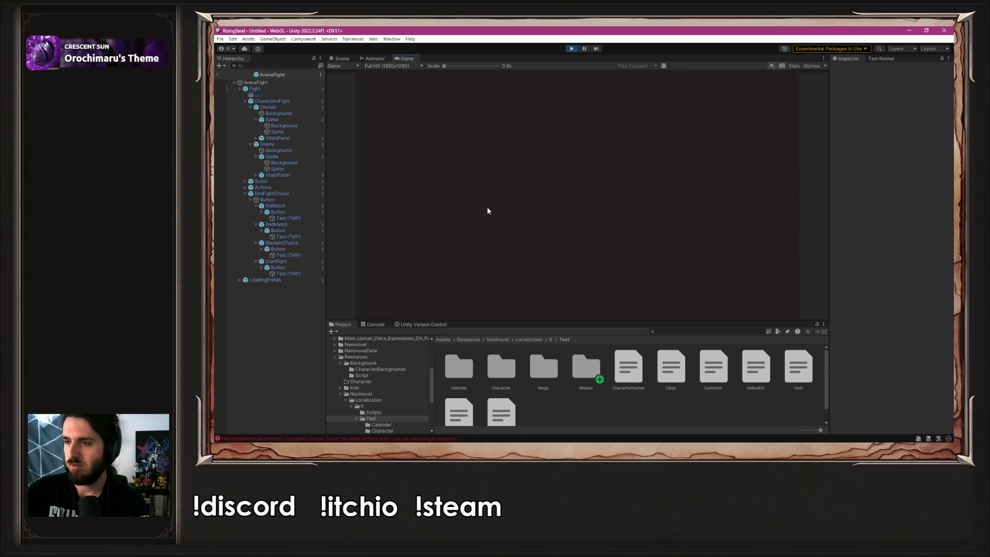
- Stop play mode and browse Naninovel's start and title script lists, trying GoToChoseElement
left_click(577, 49)
left_click(351, 39)
mouse_move(392, 85)
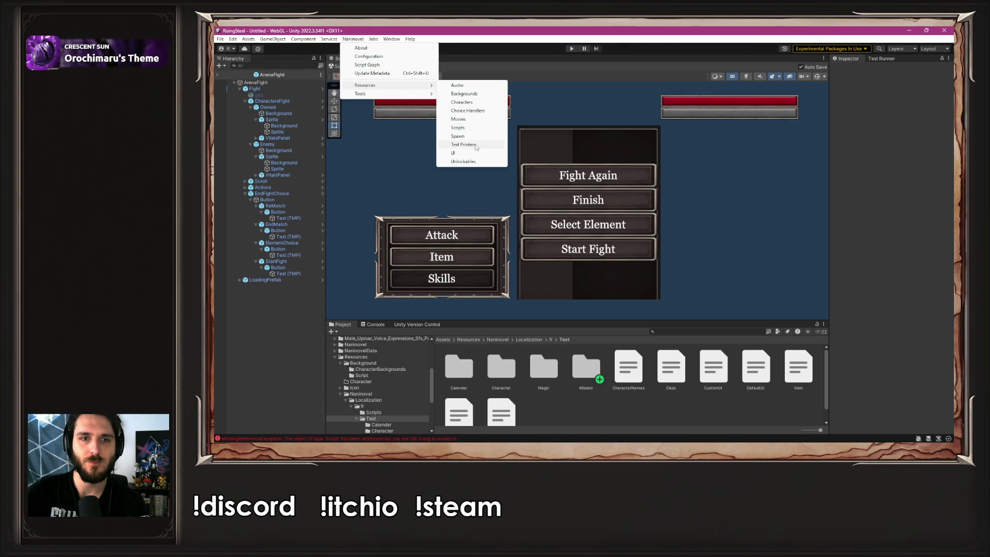
left_click(458, 128)
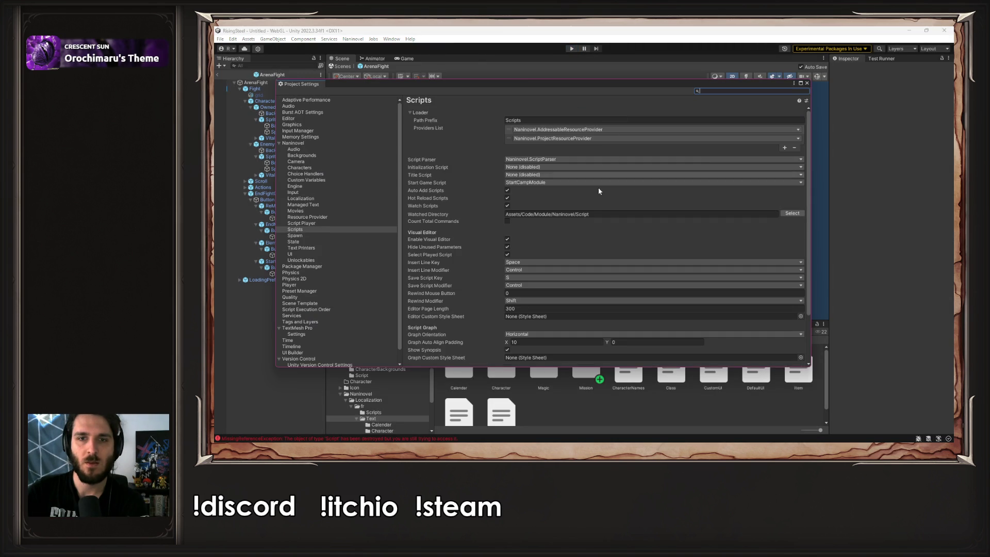
left_click(532, 183)
left_click(663, 186)
left_click(662, 174)
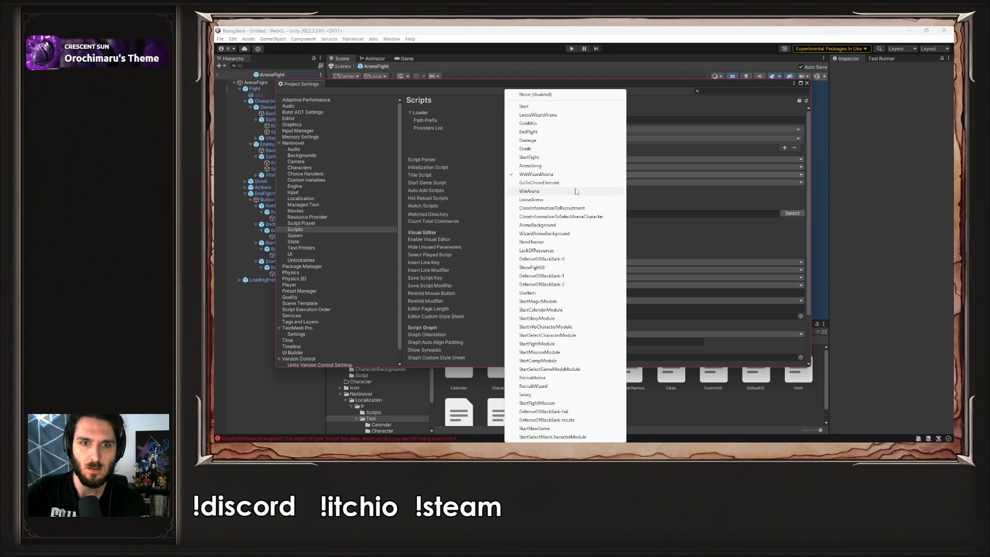
left_click(562, 95)
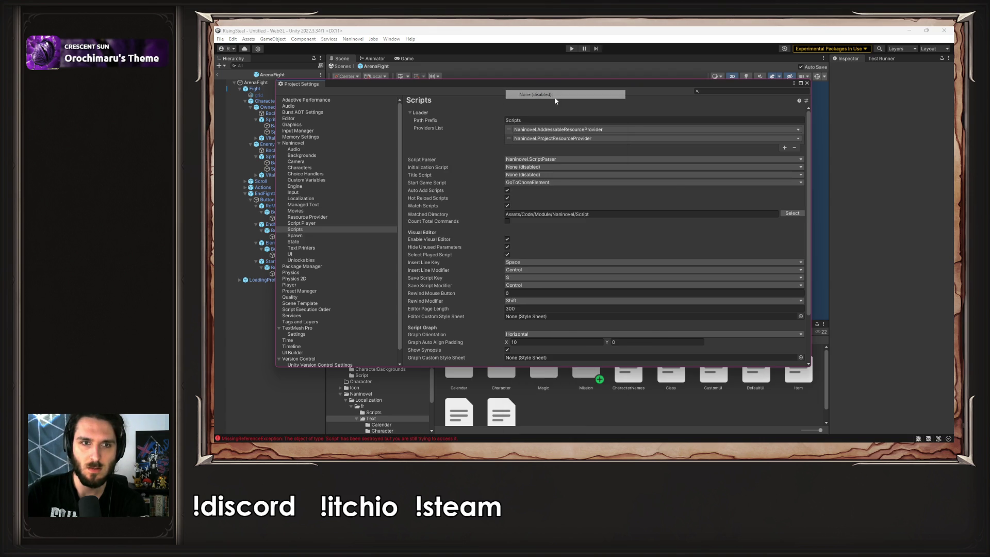
left_click(558, 175)
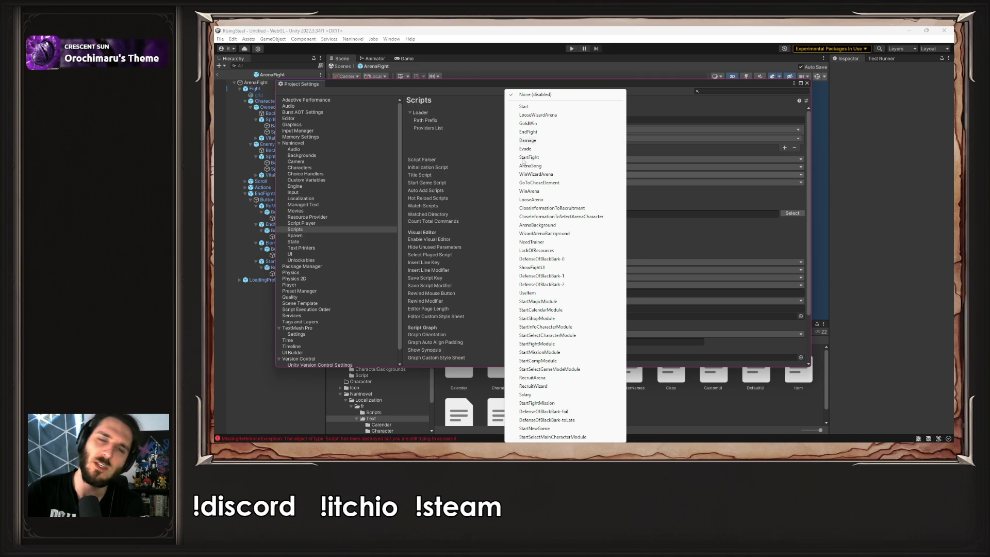
left_click(477, 180)
- Set the Start Game Script back to StartNewGame and close Project Settings
left_click(559, 183)
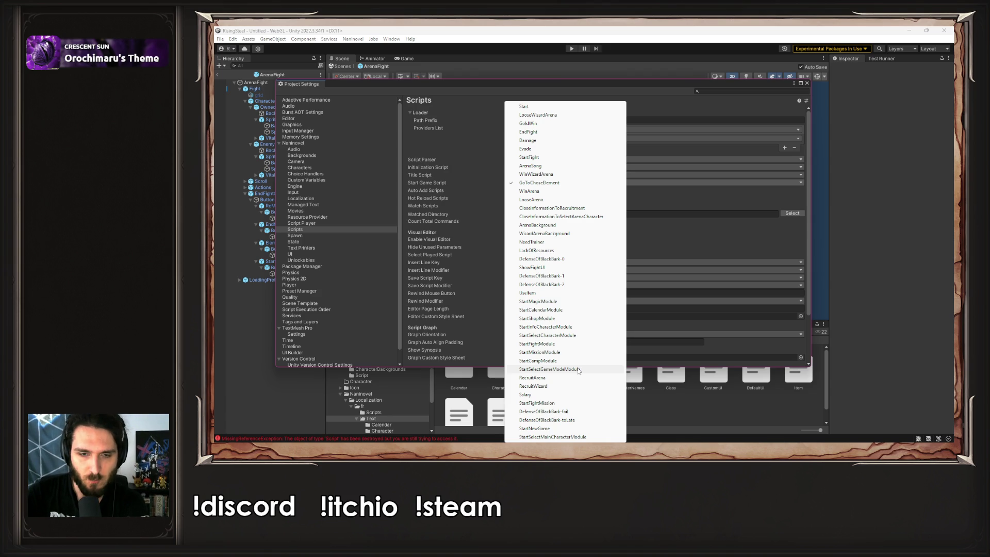
left_click(557, 429)
left_click(807, 83)
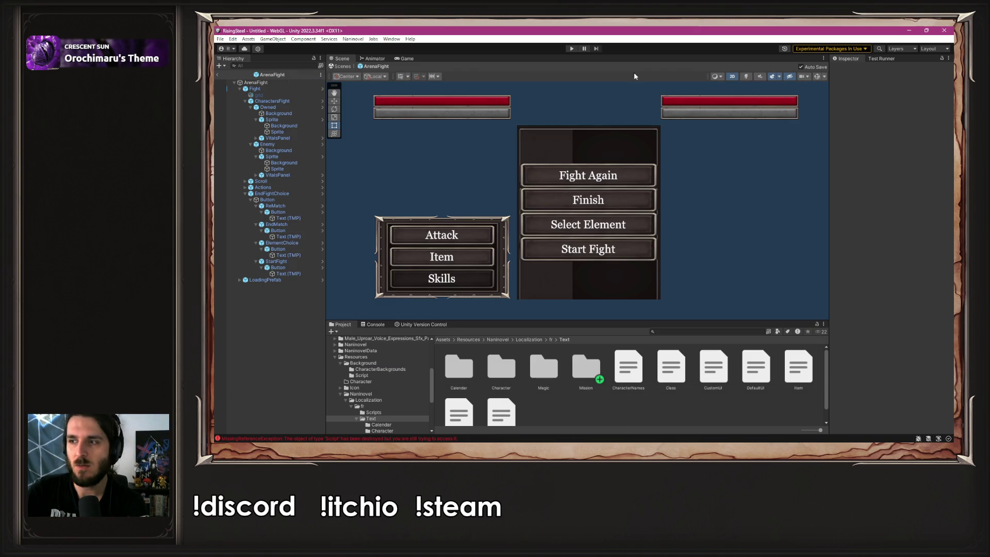
- Run the game, start NOUVELLE PARTIE, enter a player name and pick a hero
left_click(576, 48)
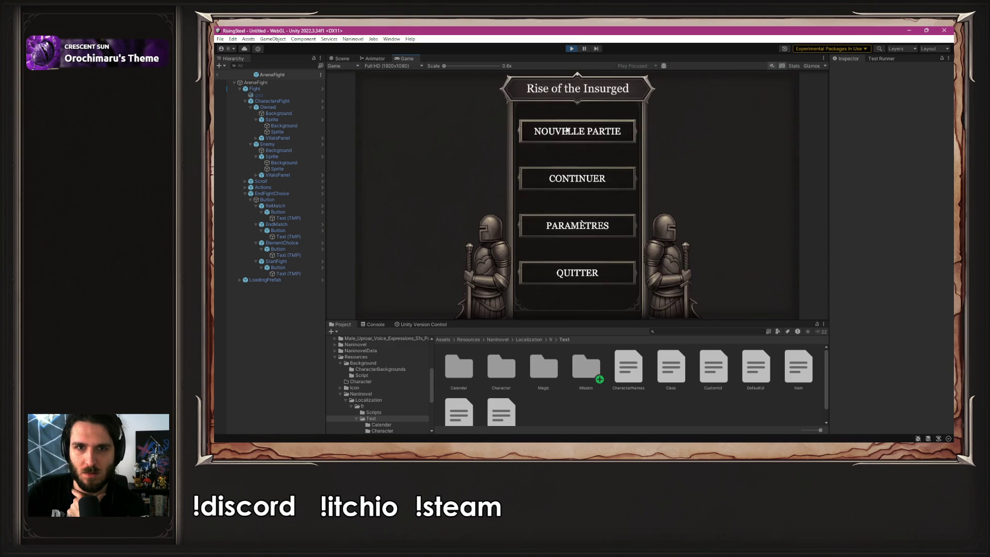
left_click(566, 136)
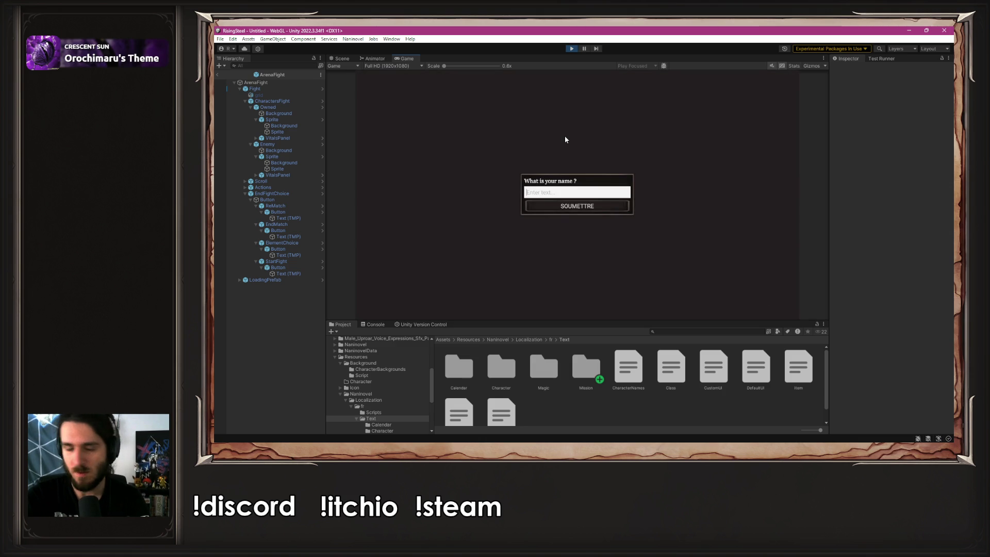
type("Raphou")
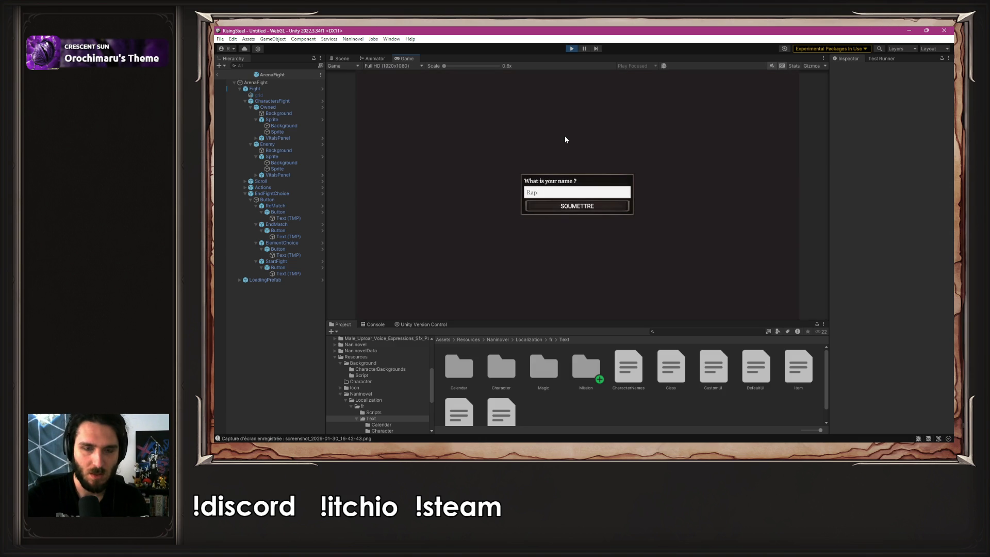
key("Return")
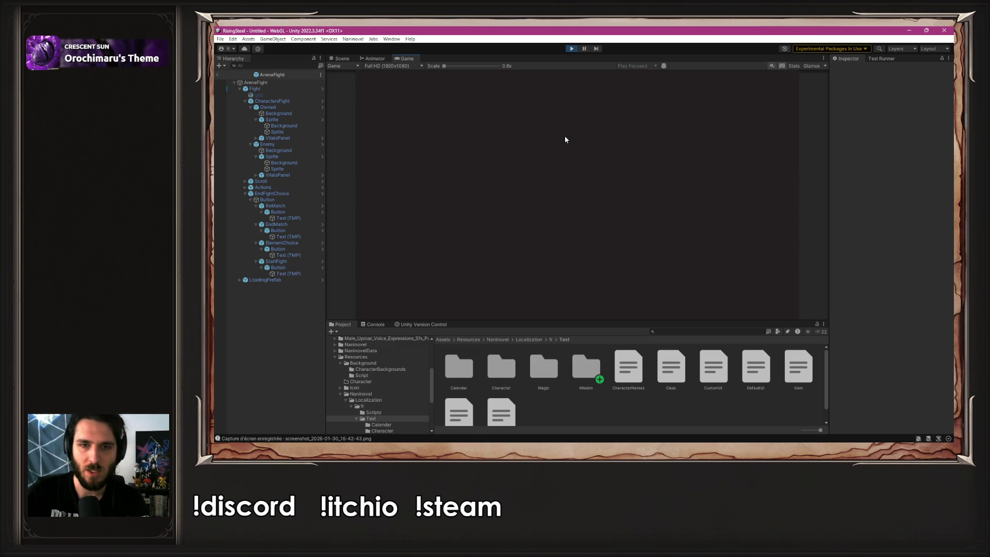
left_click(671, 173)
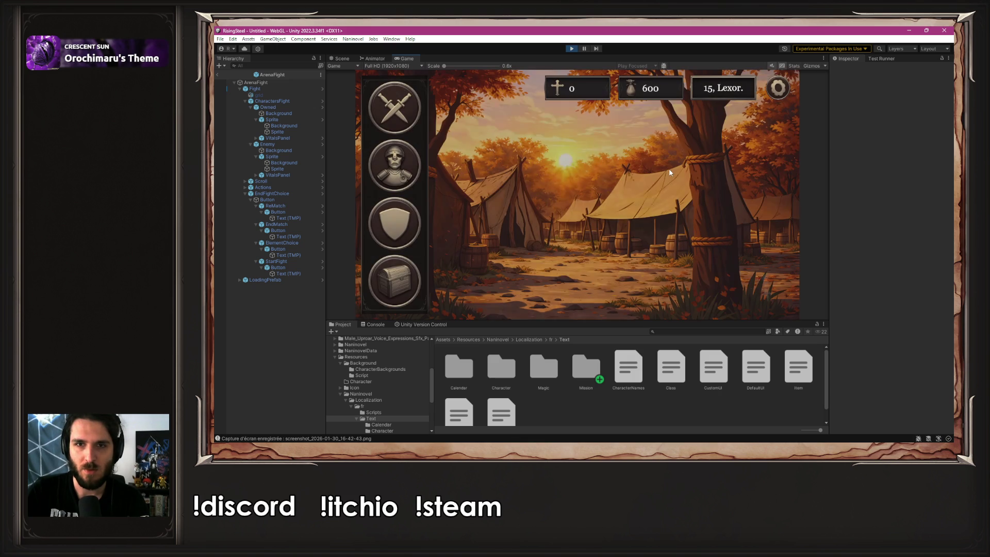
- In Recrutement, raise the hero's Sagesse by five points and confirm the purchase
left_click(395, 230)
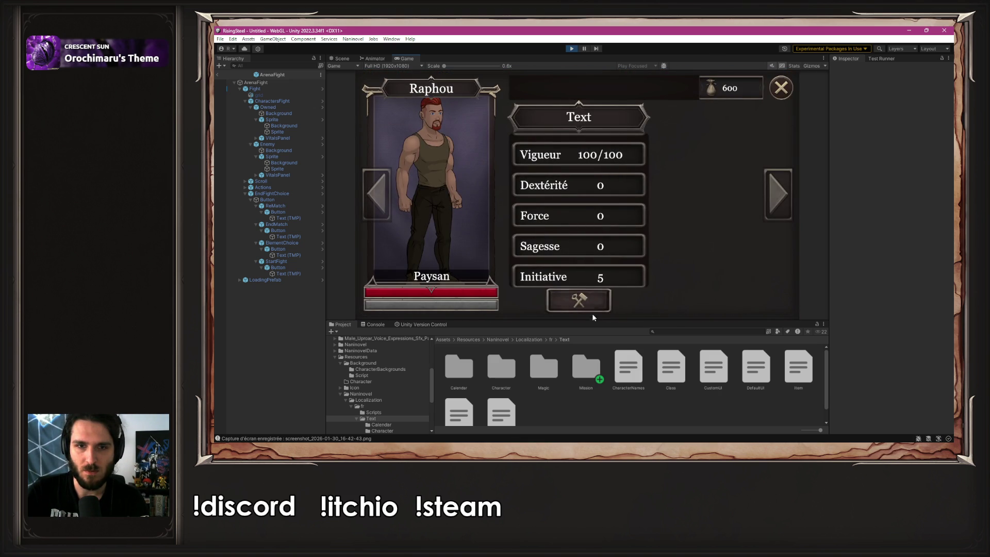
left_click(578, 301)
left_click(617, 246)
left_click(618, 247)
left_click(618, 247)
left_click(618, 247)
left_click(618, 247)
left_click(618, 247)
left_click(618, 247)
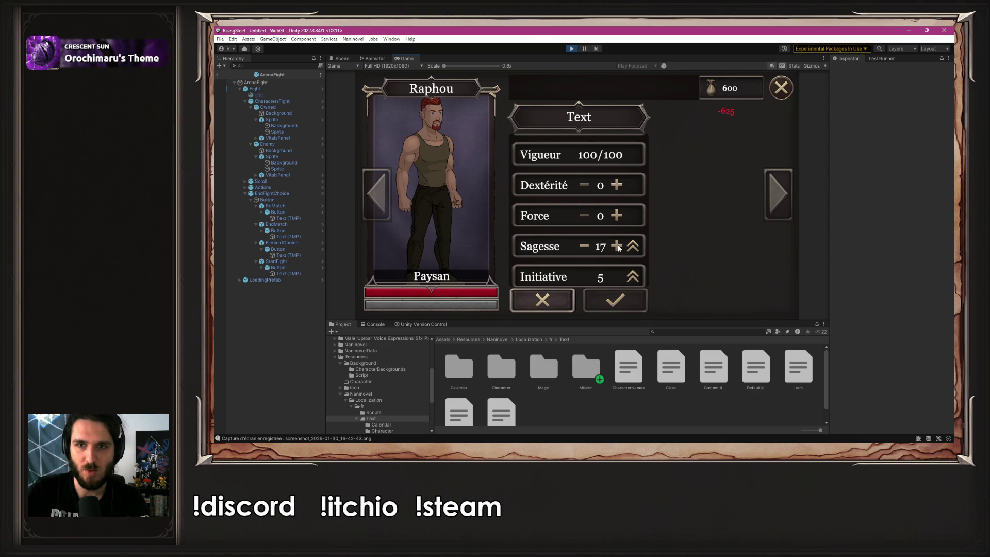
left_click(585, 246)
left_click(616, 300)
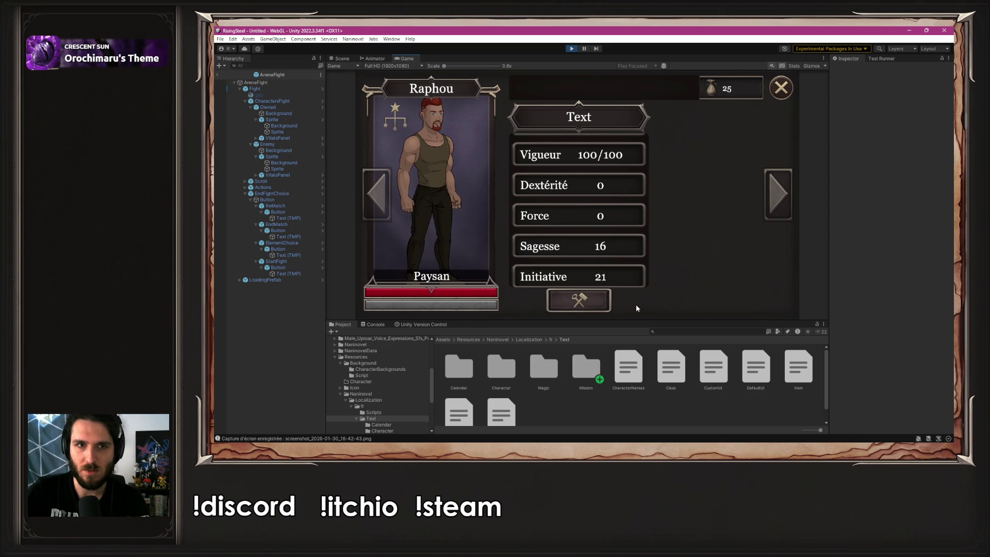
- Promote the hero to Aspirant, close the panels, and pick them for a Magical duel
left_click(401, 123)
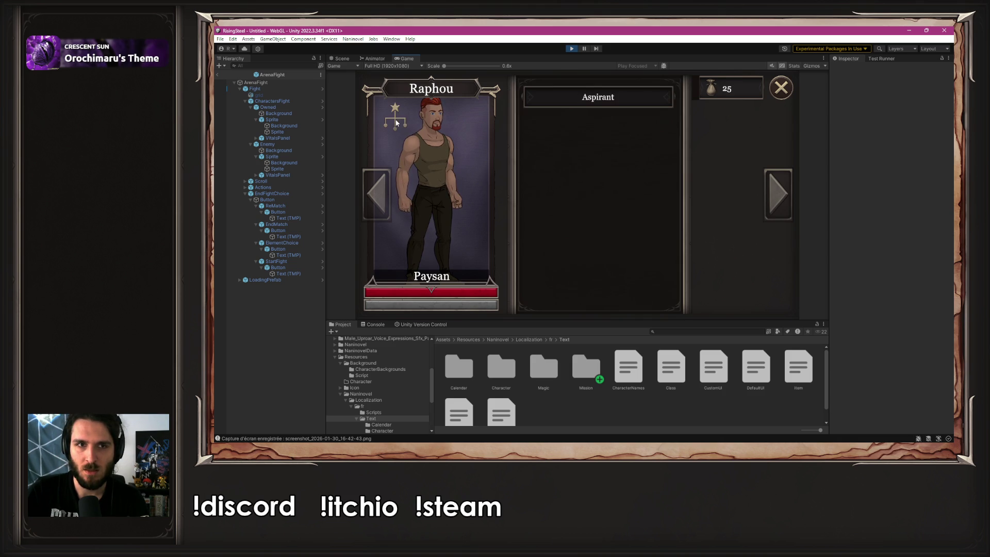
left_click(602, 101)
left_click(781, 89)
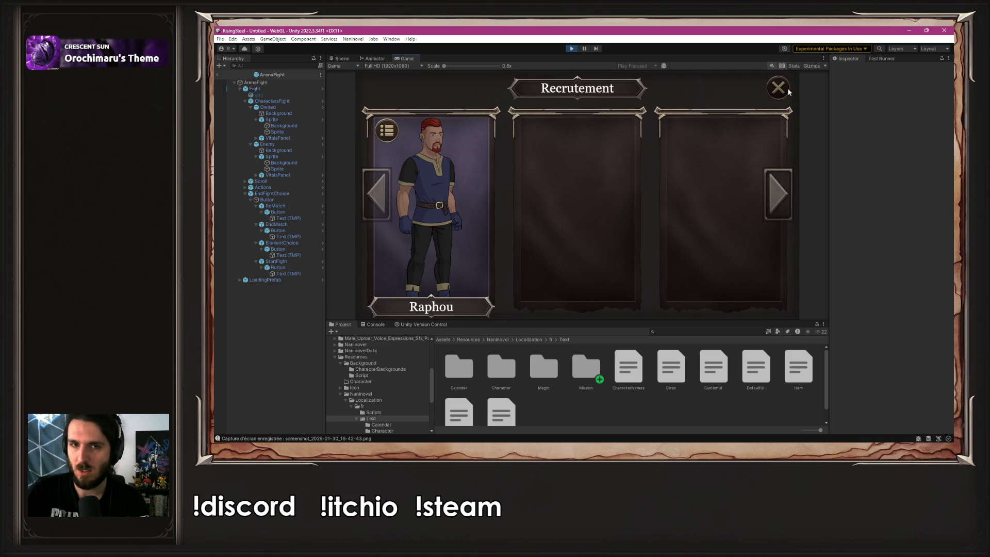
left_click(786, 87)
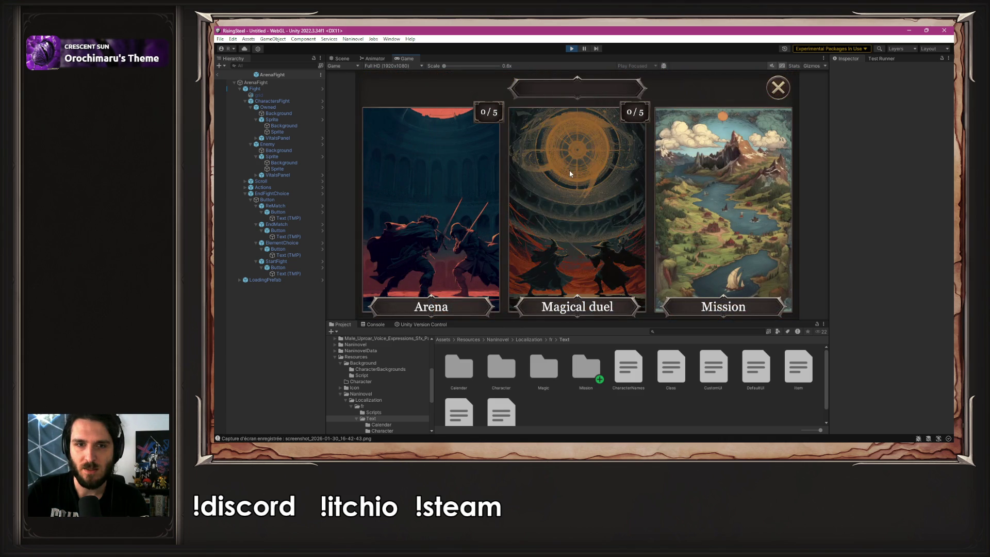
left_click(569, 170)
left_click(430, 214)
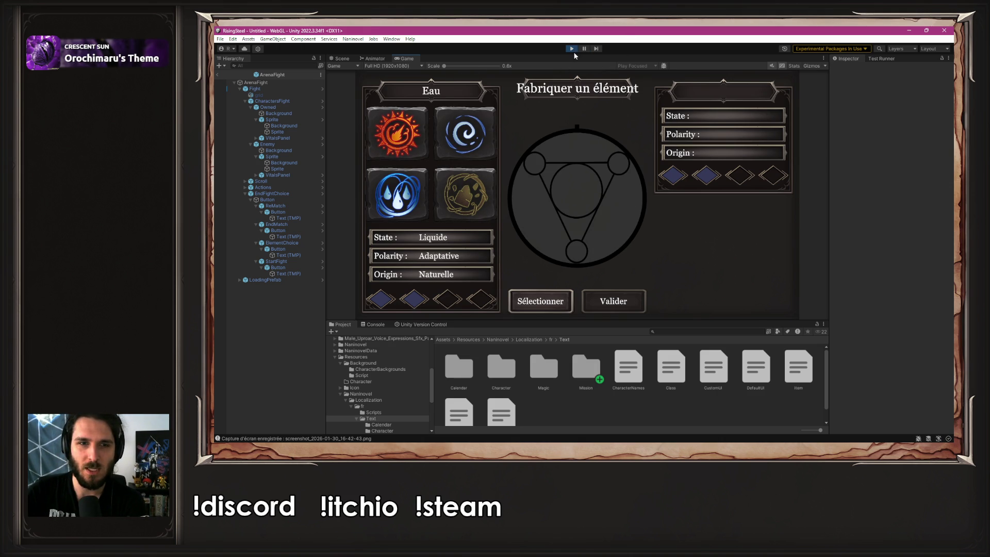
- Craft an element from Feu and Air and validate it
left_click(416, 148)
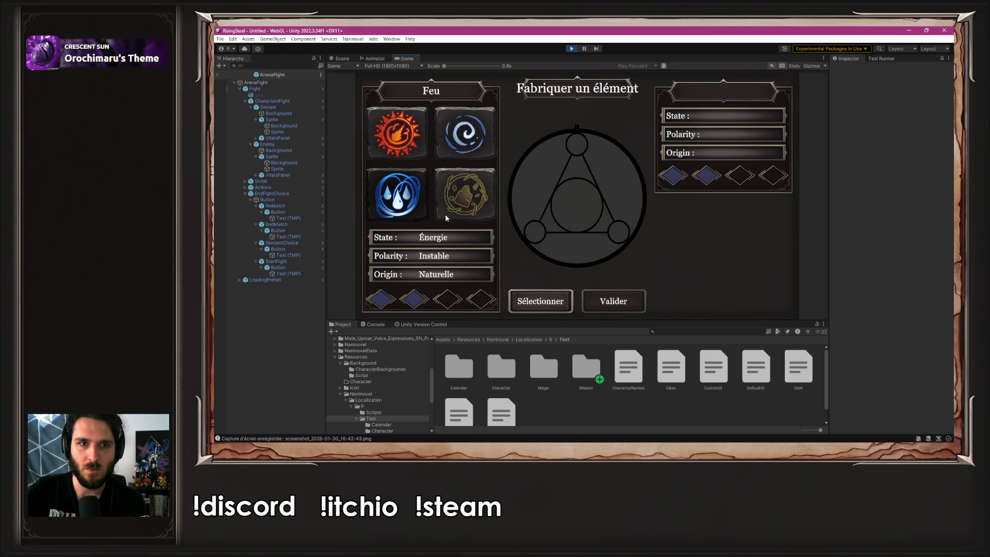
left_click(549, 303)
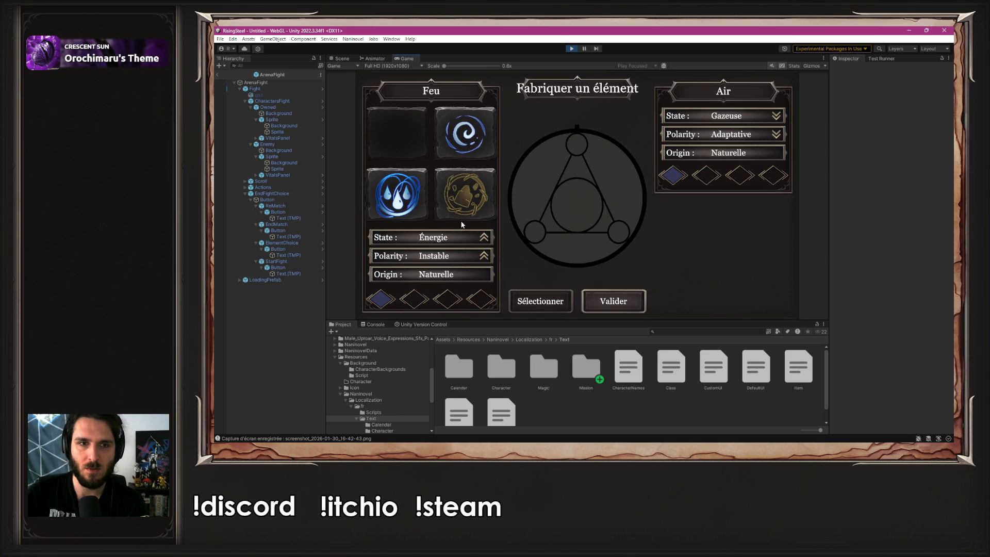
left_click(466, 147)
left_click(546, 303)
left_click(626, 298)
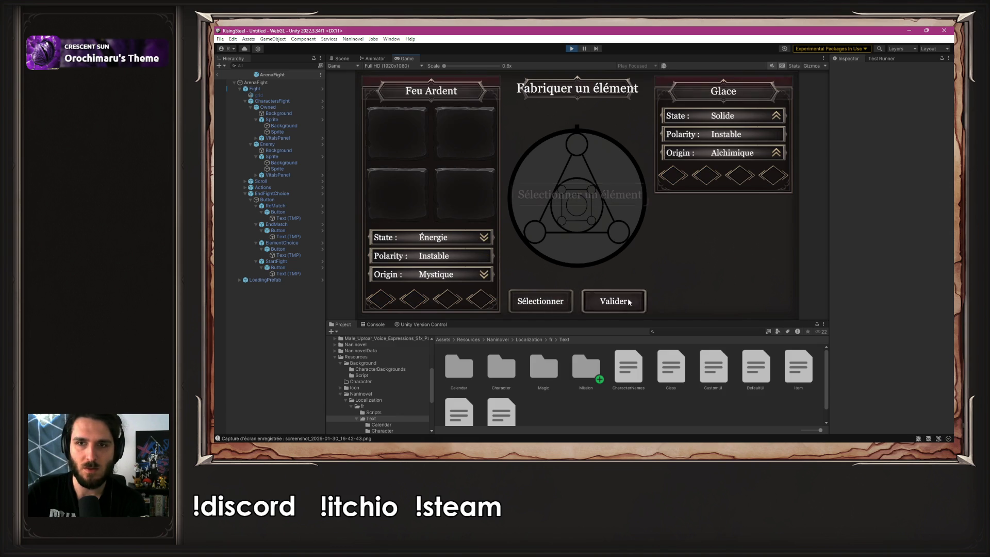
- Start the arena fight, defeat Lorcan with two attacks, and end the fights
left_click(586, 193)
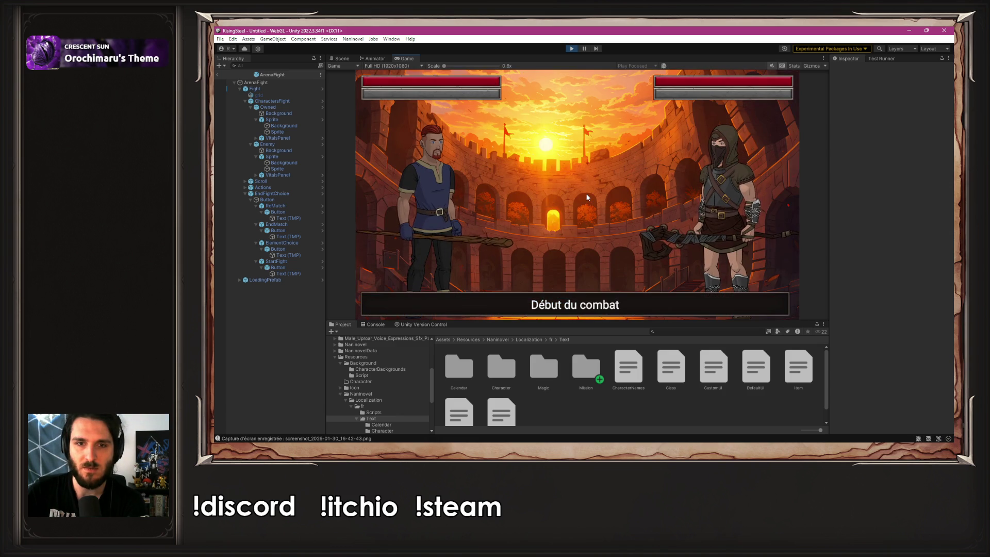
left_click(444, 218)
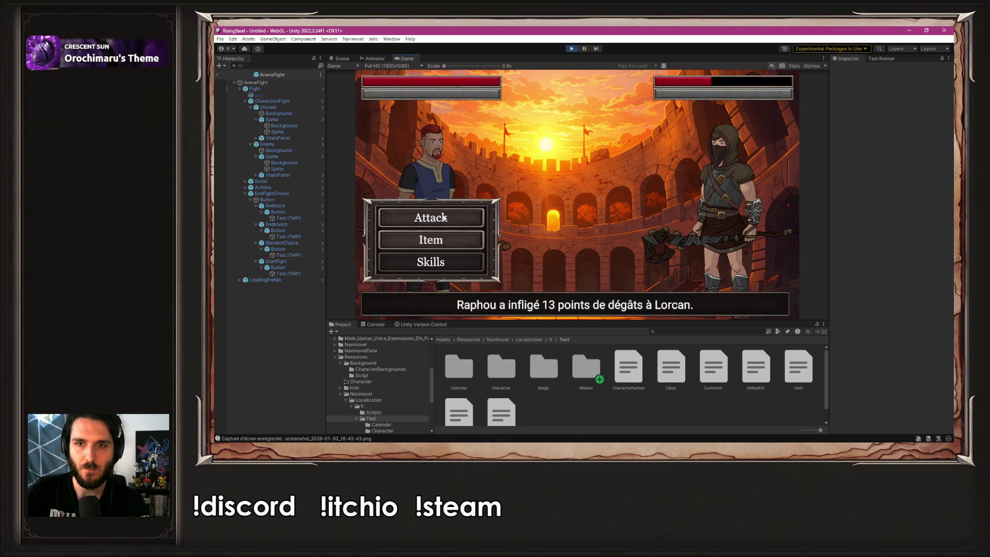
left_click(444, 218)
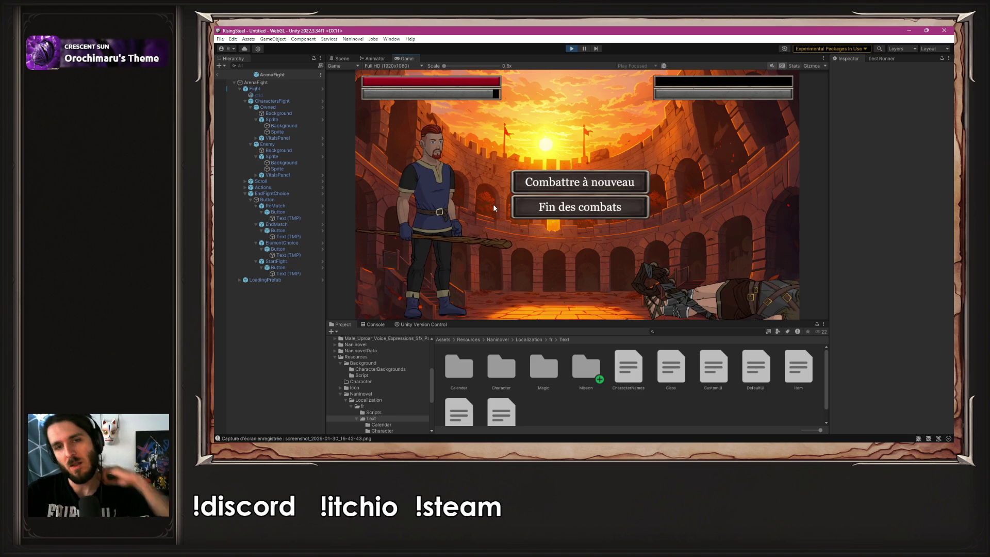
left_click(595, 211)
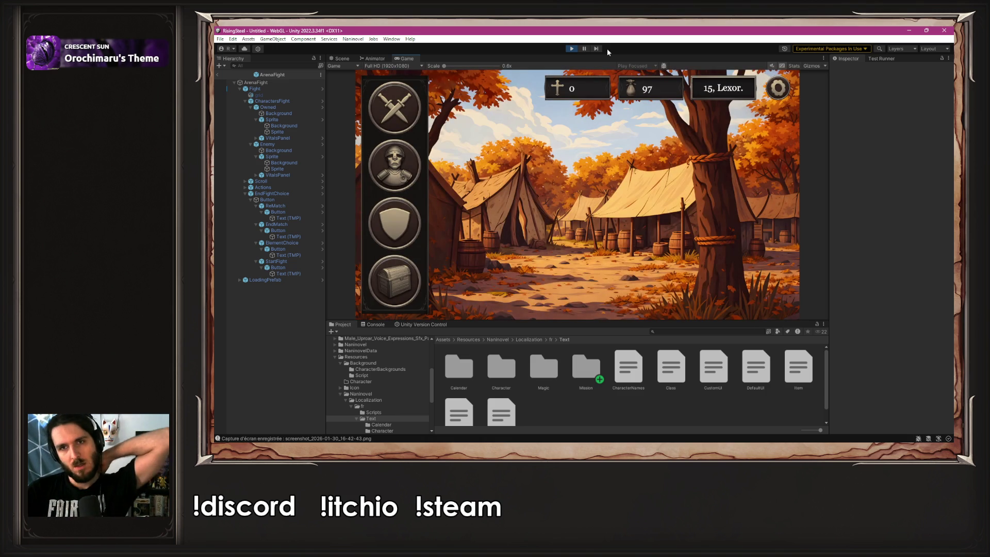
- Stop play mode and open the Naninovel Scripts project settings
left_click(571, 50)
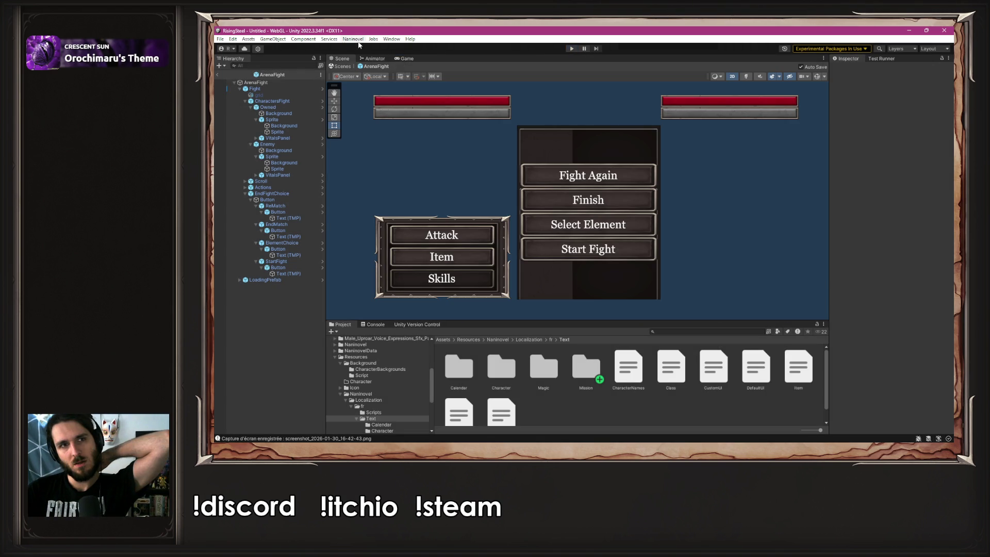
left_click(353, 39)
mouse_move(382, 86)
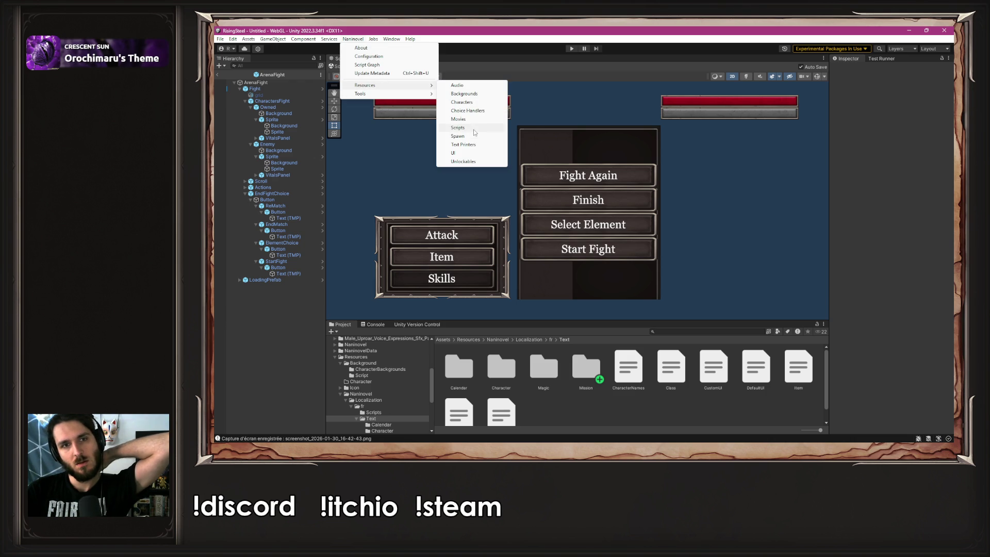
left_click(495, 131)
left_click(571, 113)
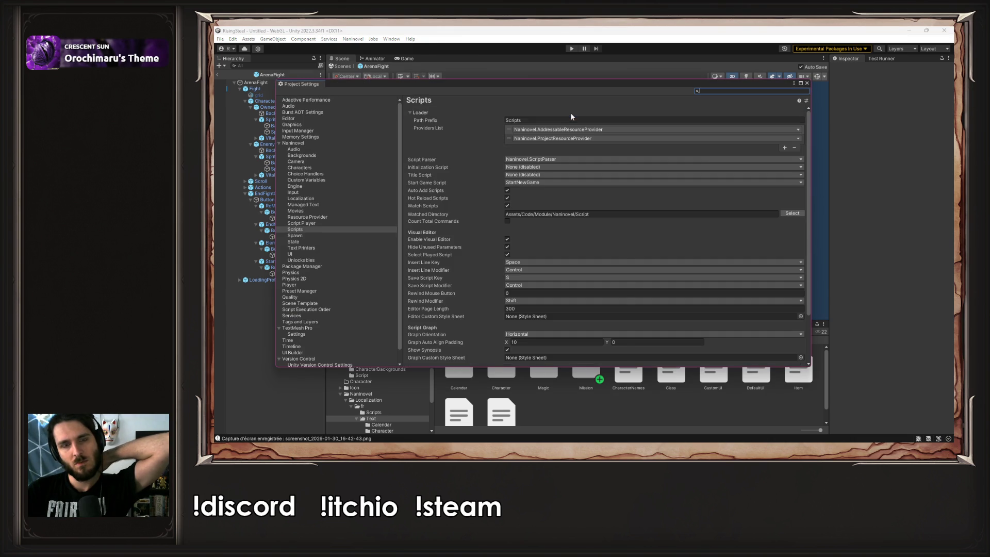
- Change the Start Game Script from StartNewGame to StartCampModule and close Project Settings
left_click(538, 184)
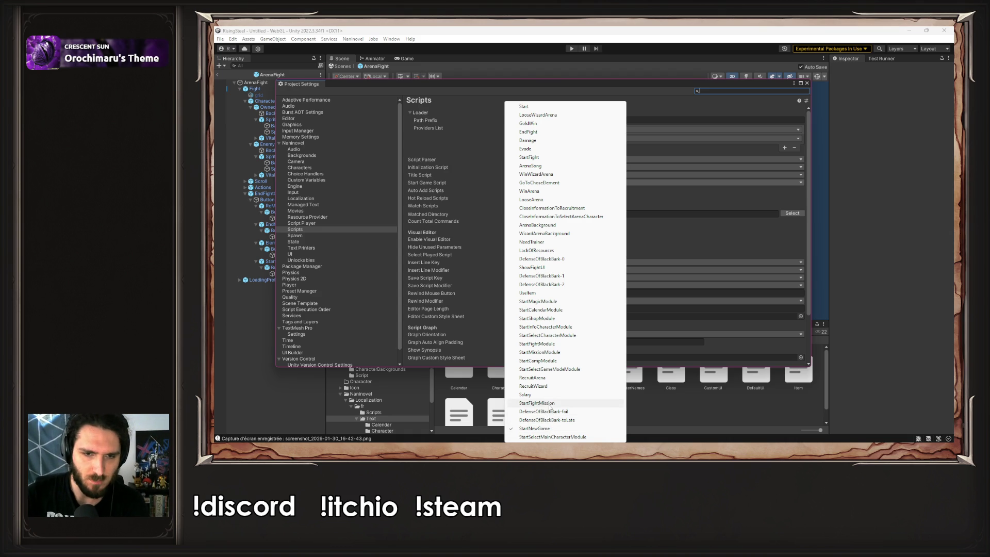
left_click(549, 360)
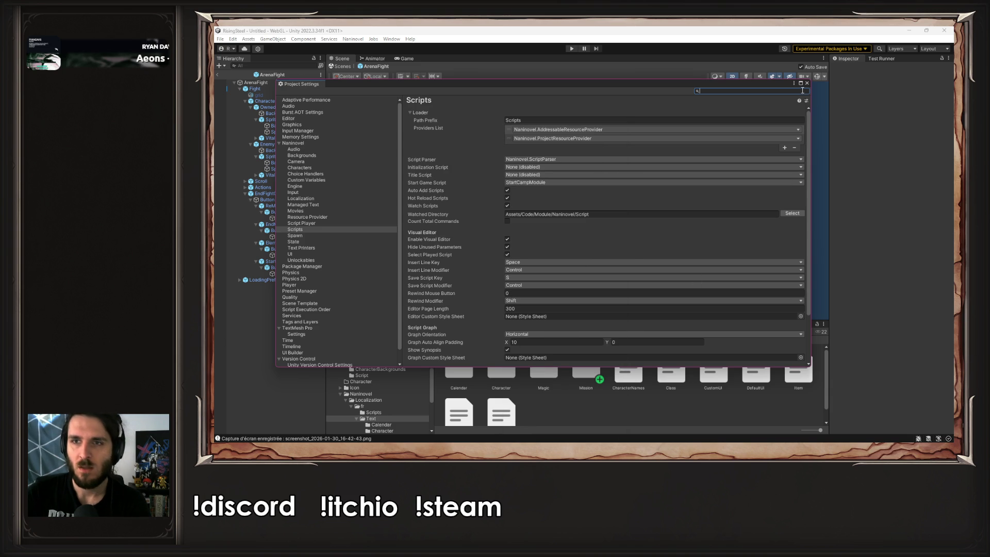
left_click(553, 48)
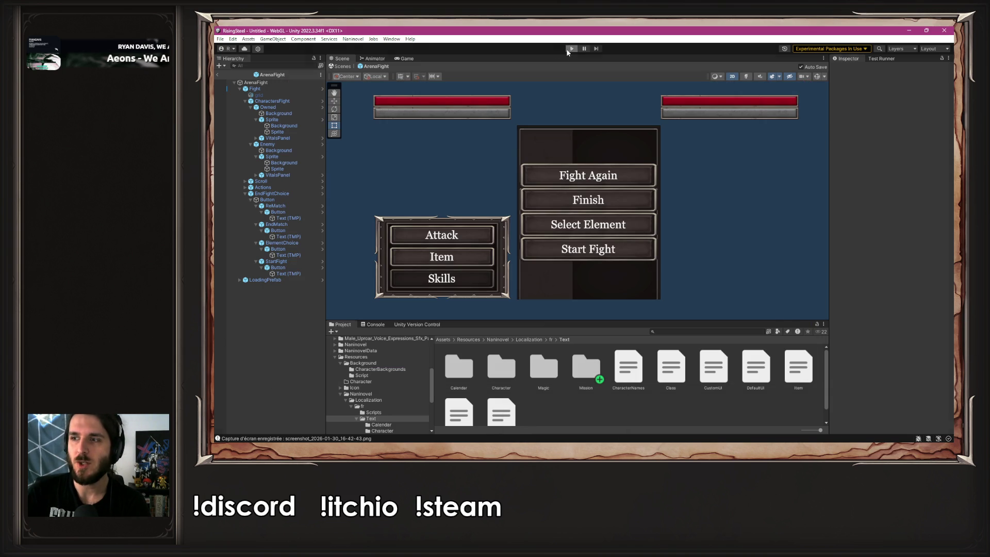
- Run the game from the camp and open Yselda's stat sheet in Recrutement
left_click(566, 49)
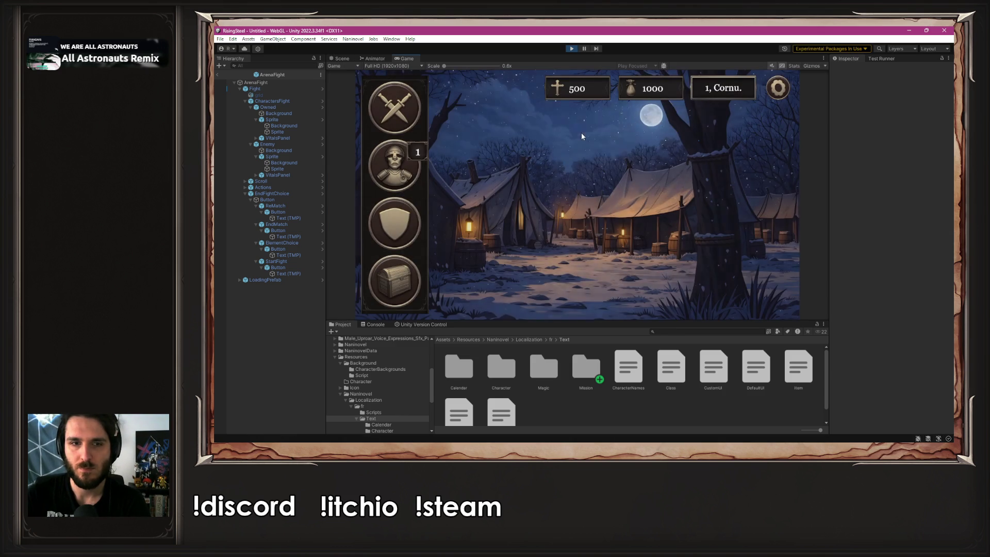
left_click(388, 237)
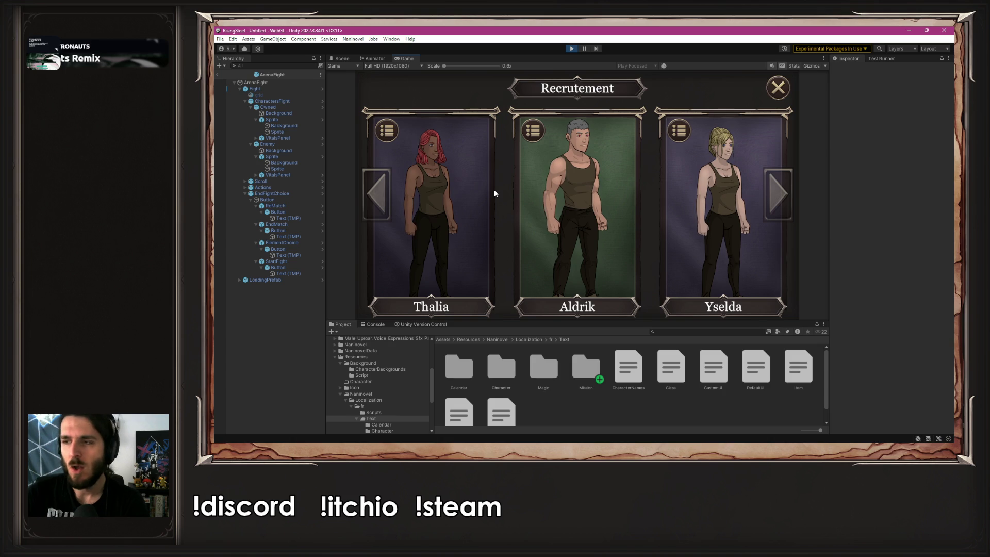
left_click(692, 194)
- Raise Yselda's Sagesse as far as her gold allows and confirm her upgrade to Aspirant
left_click(617, 246)
left_click(616, 246)
left_click(616, 246)
left_click(617, 246)
left_click(617, 246)
left_click(617, 246)
left_click(616, 246)
left_click(616, 246)
left_click(617, 246)
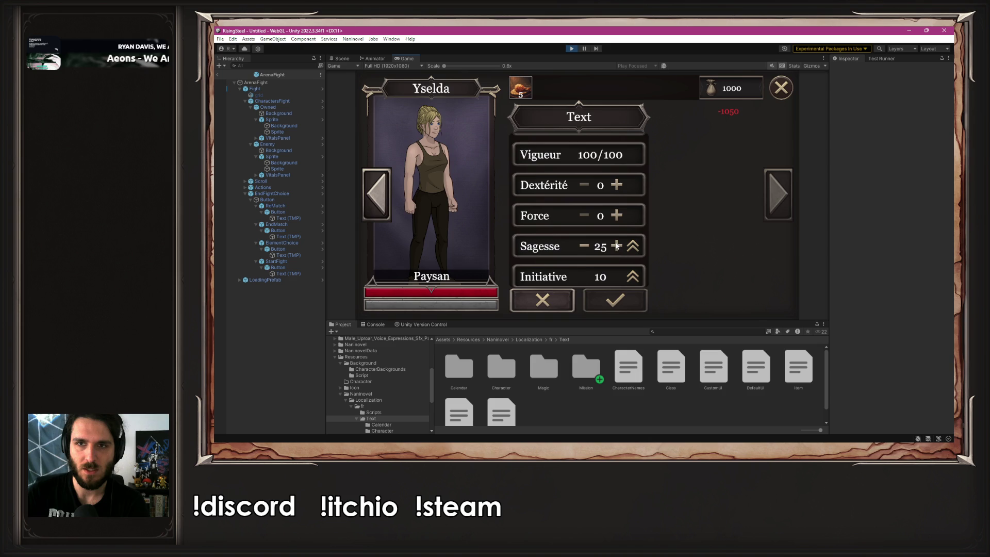
left_click(583, 246)
left_click(584, 246)
left_click(617, 246)
left_click(615, 300)
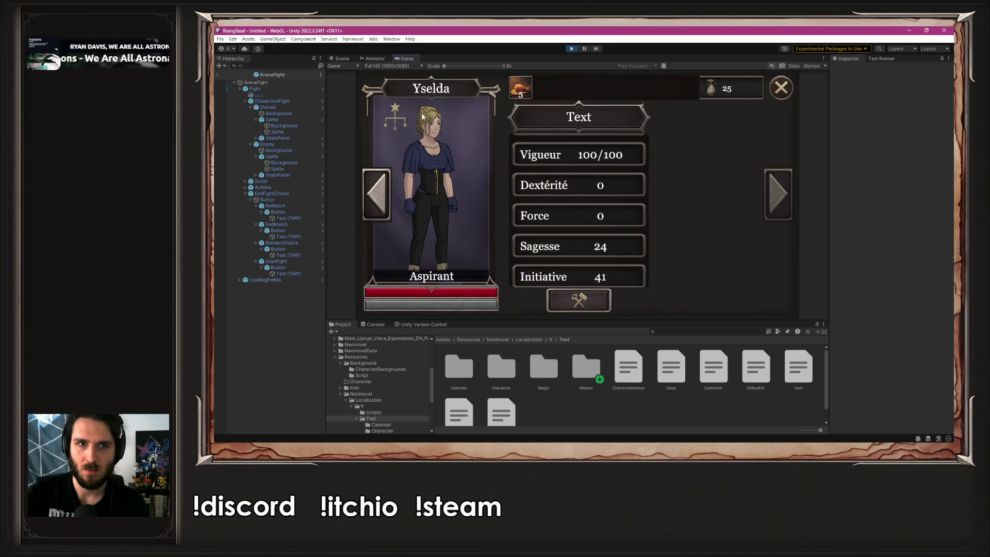
- Close the upgrade panels, choose Magical duel and pick Yselda
left_click(781, 90)
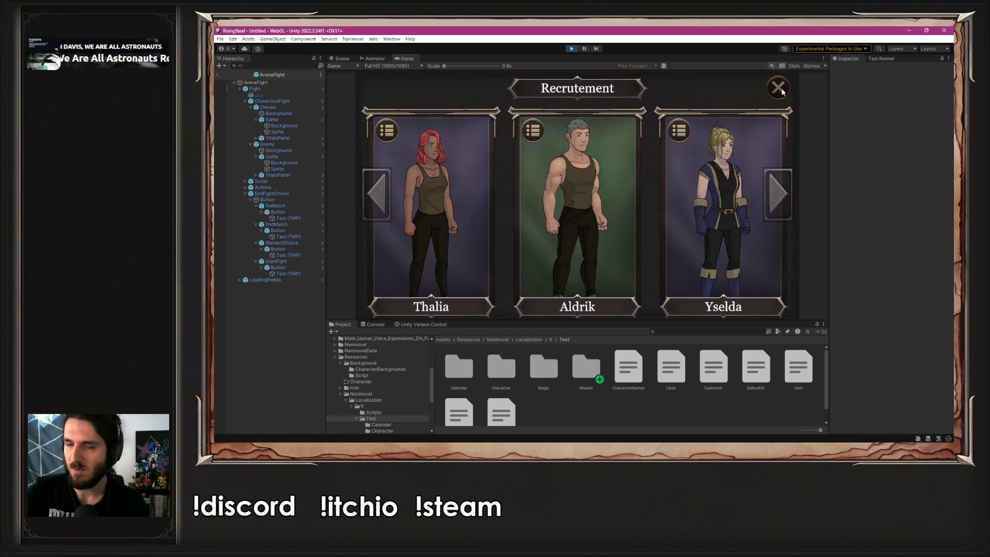
left_click(780, 90)
left_click(384, 112)
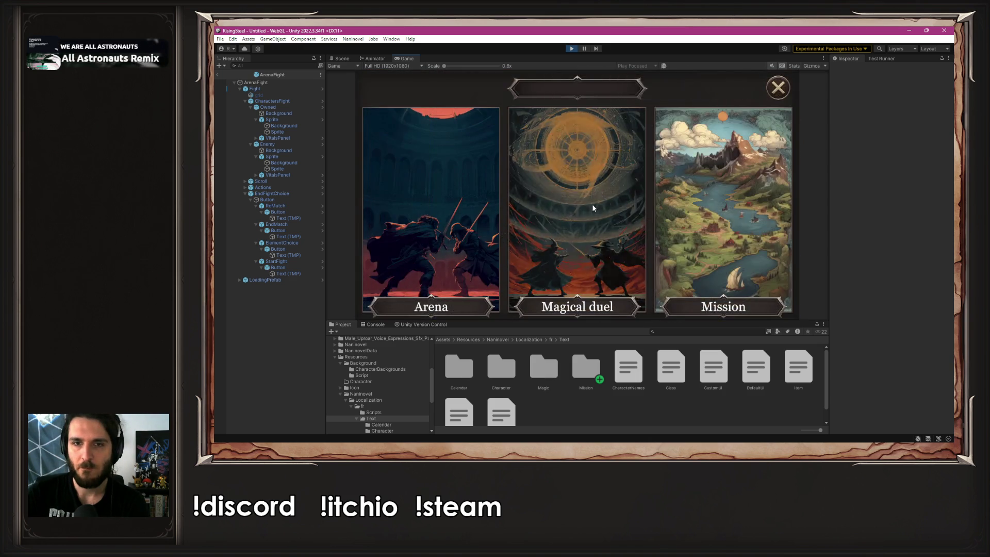
left_click(592, 207)
left_click(549, 202)
- Craft Cryostone and Flamme liquide from Feu and other elements, then validate
left_click(387, 132)
left_click(540, 301)
left_click(398, 194)
left_click(465, 194)
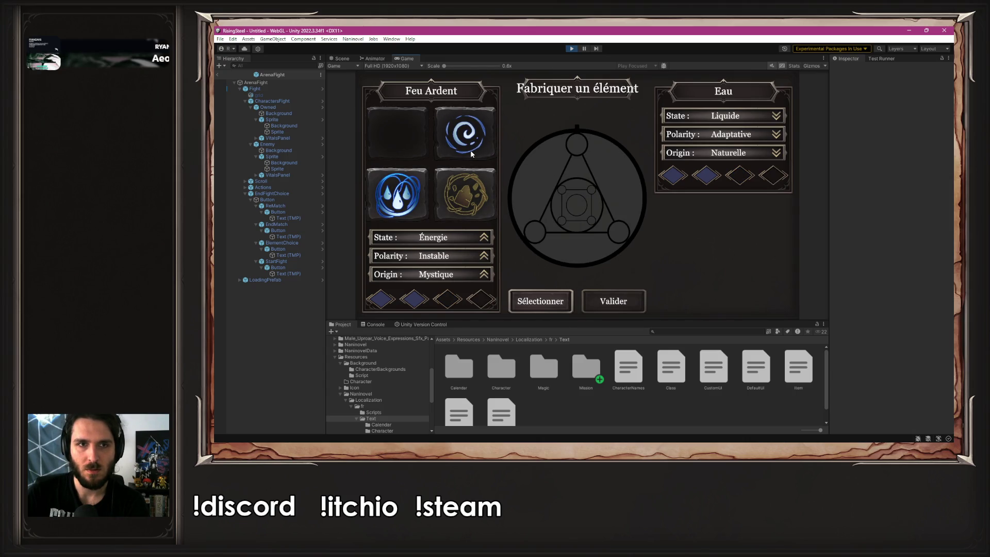
left_click(528, 299)
left_click(464, 193)
left_click(399, 202)
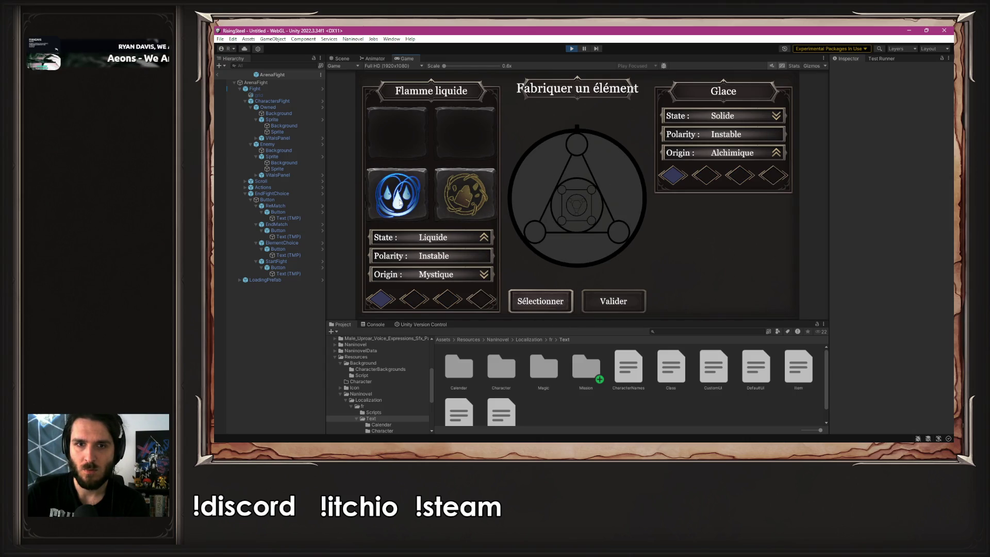
left_click(550, 305)
left_click(636, 301)
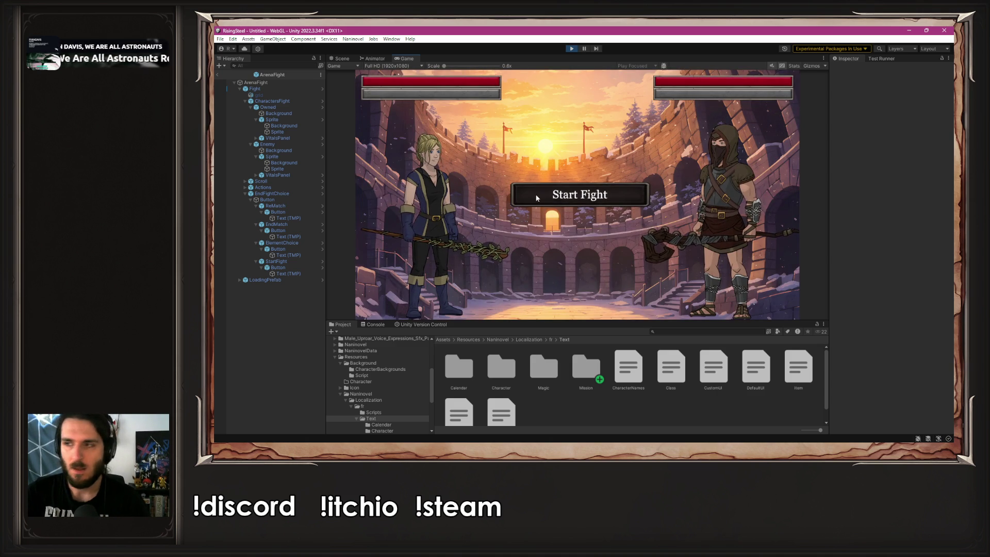
- Bring the Unity editor window back into focus
key("alt+Tab")
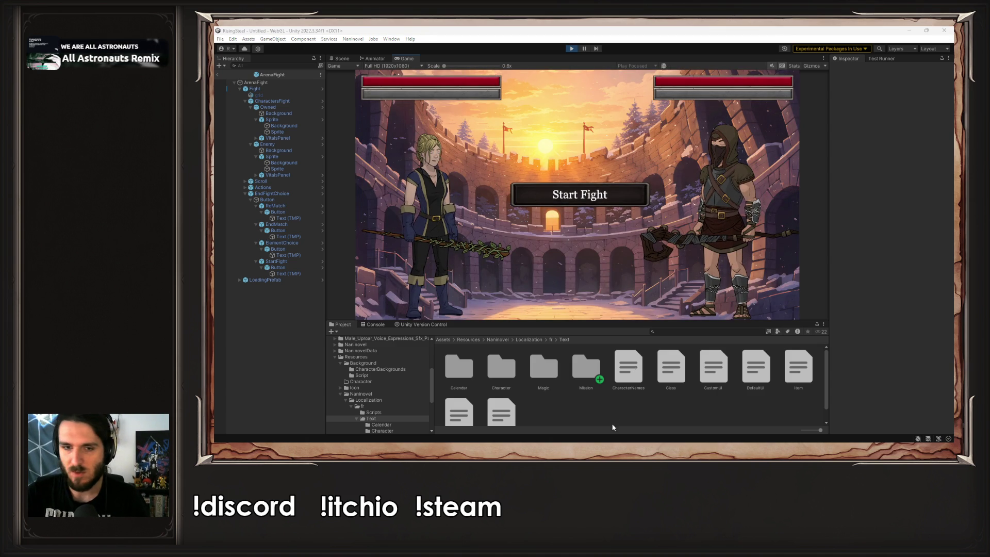
left_click(602, 409)
scroll(407, 410, "down", 2)
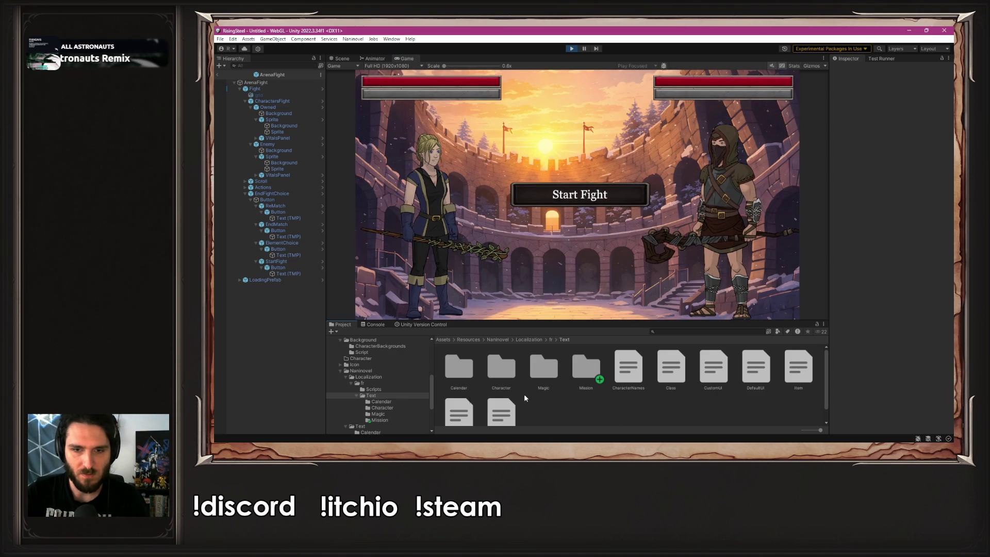
- Inspect the StartFight entry on line 22 of CustomUI.txt in VS Code, then return to Unity and stop the game
left_click(711, 367)
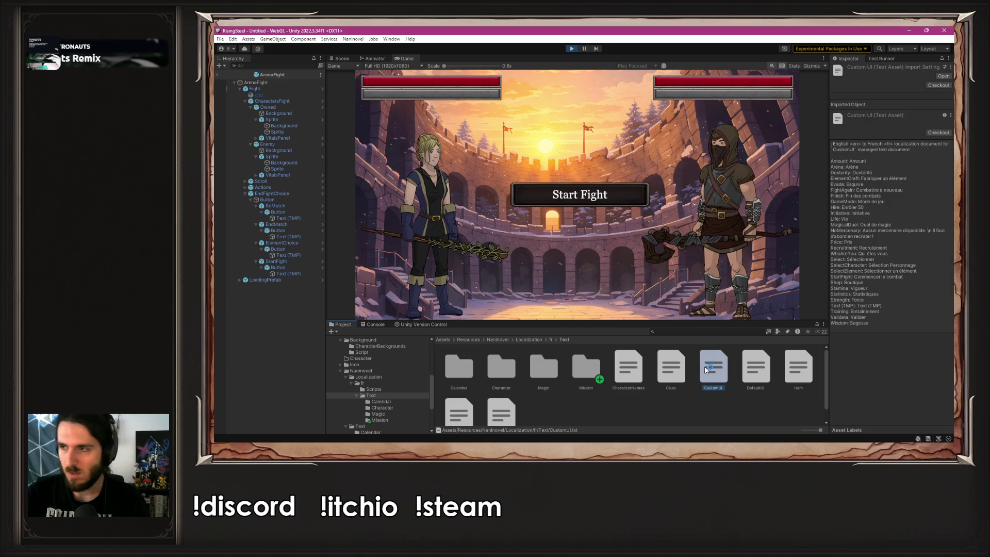
double_click(699, 366)
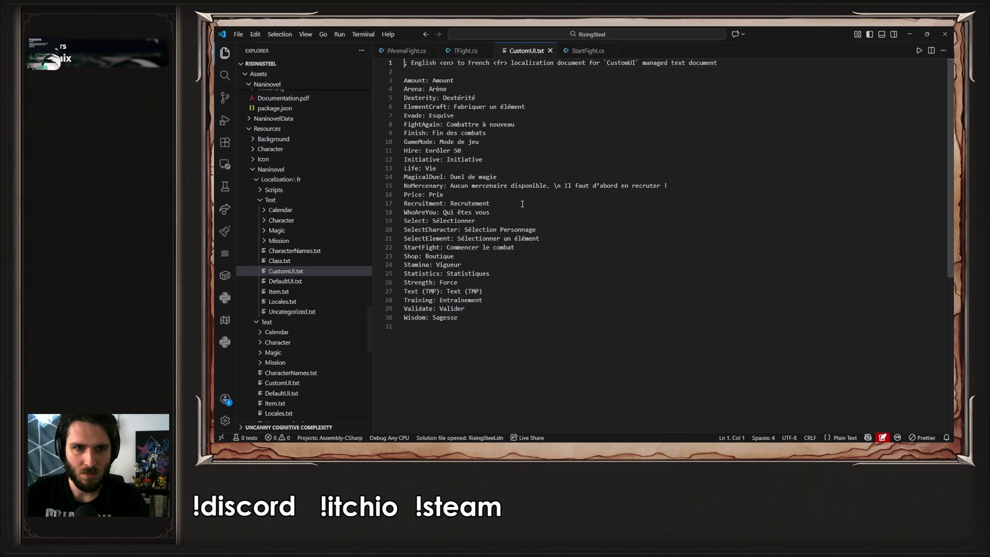
left_click(500, 248)
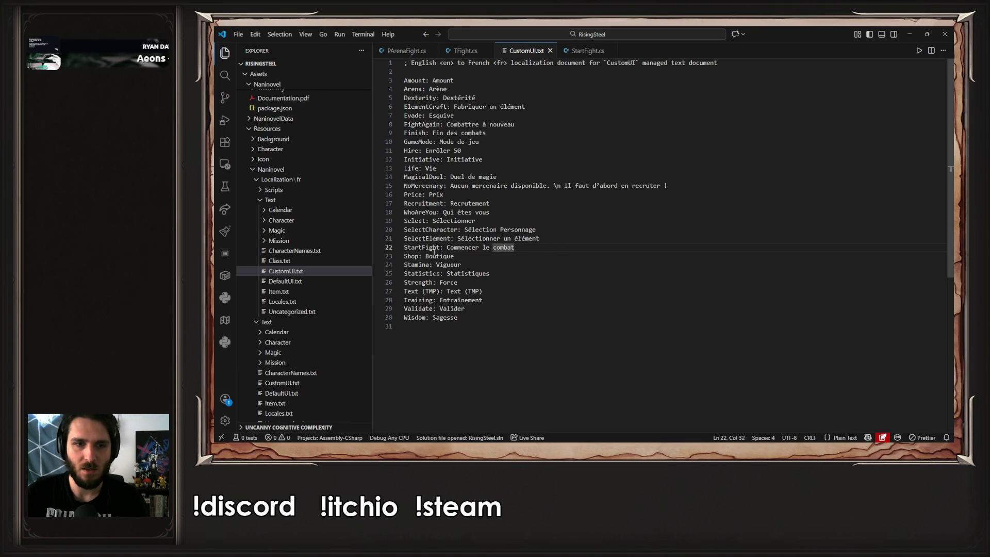
double_click(436, 247)
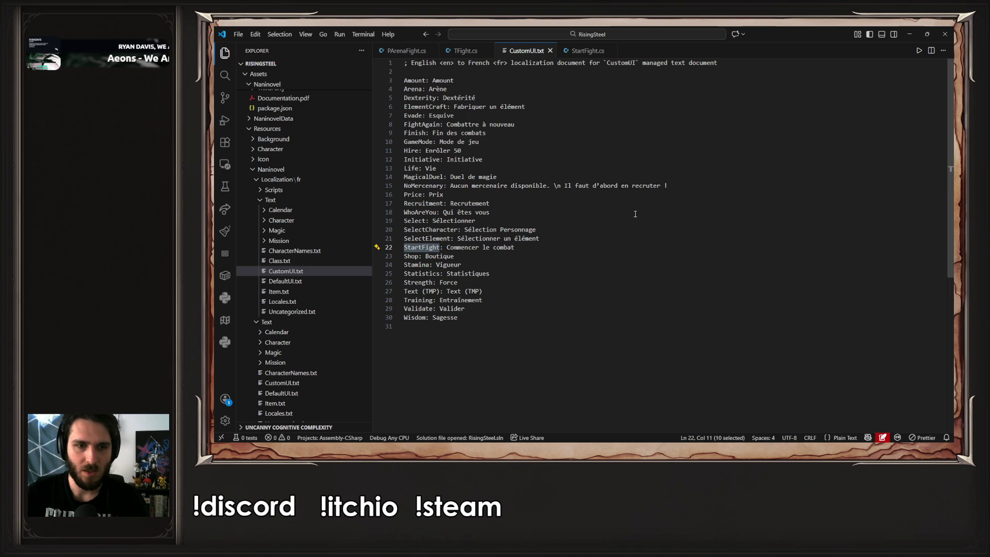
left_click(909, 35)
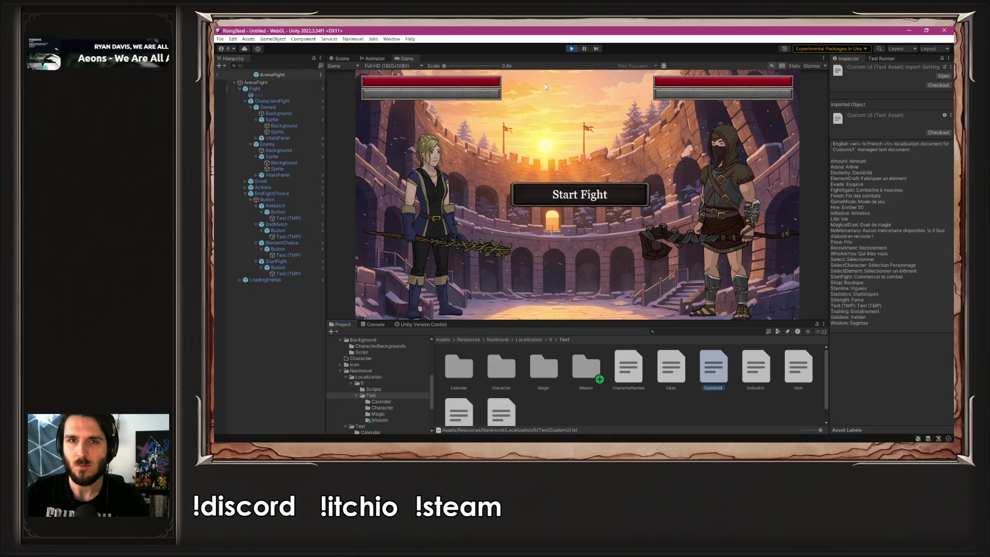
left_click(577, 48)
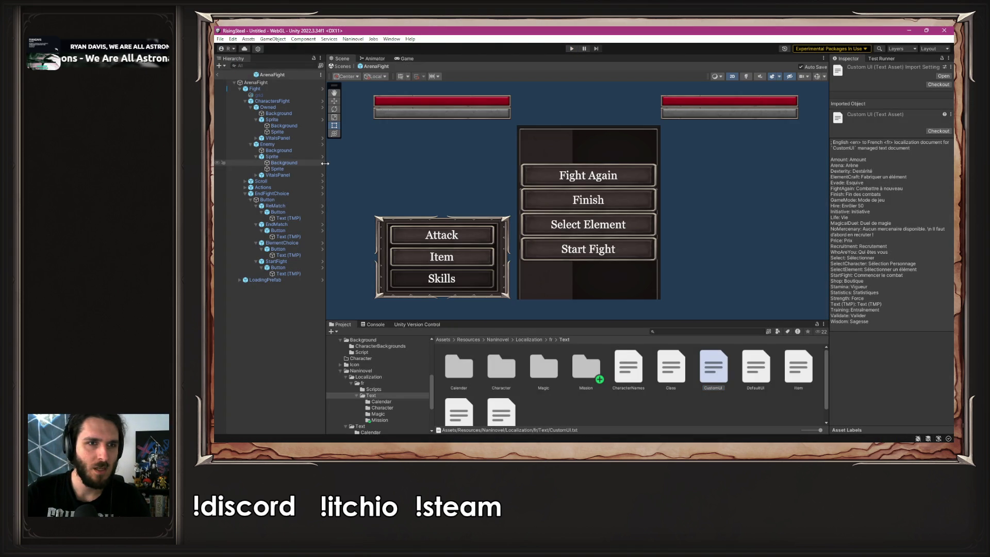
- Check the StartFight localization key on the Start Fight button's Text (TMP), then deselect it
left_click_drag(327, 162, 353, 163)
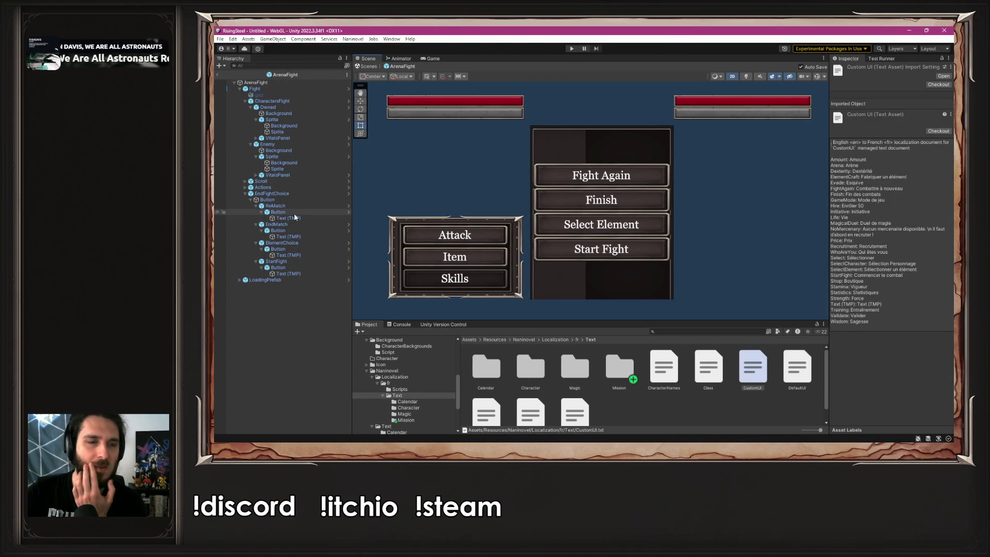
left_click(283, 274)
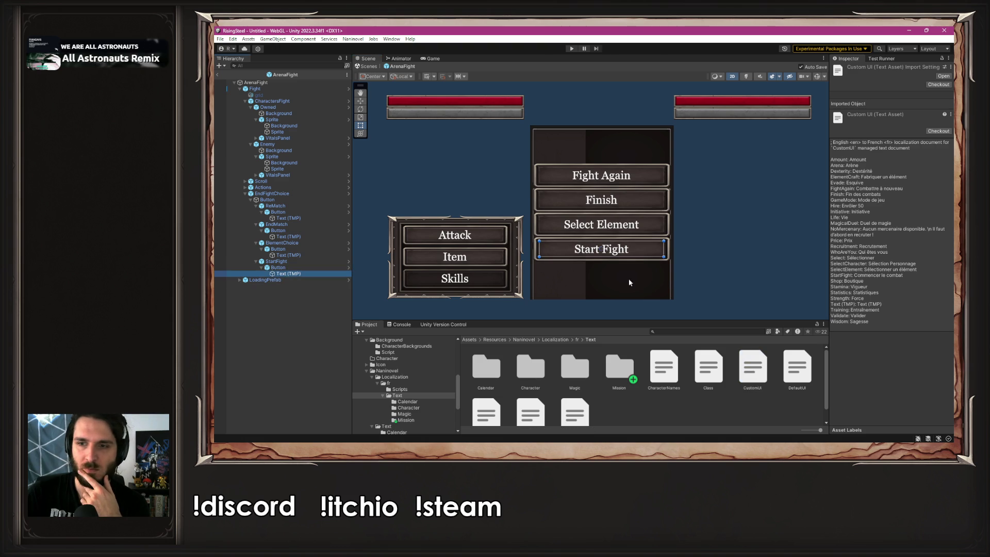
scroll(859, 278, "down", 5)
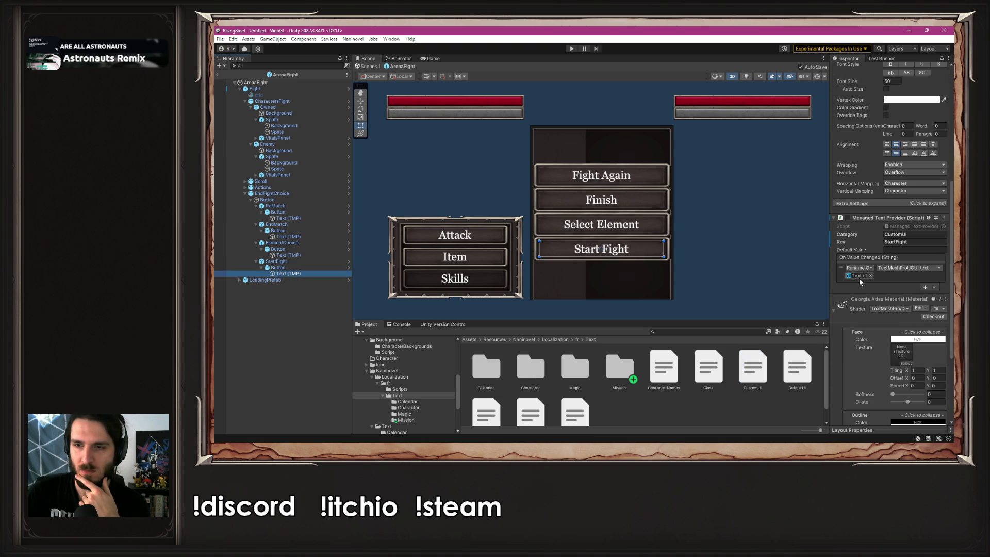
left_click(911, 242)
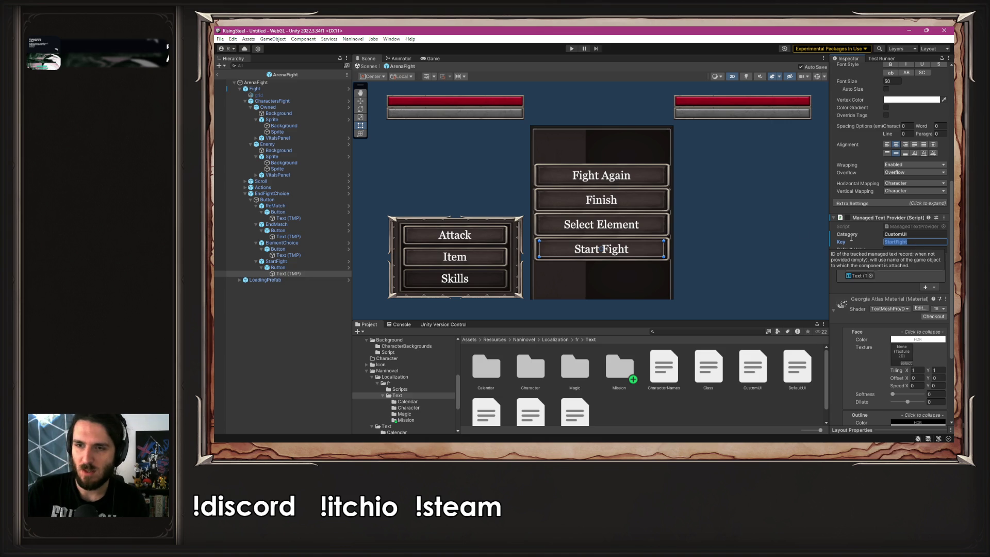
left_click(785, 224)
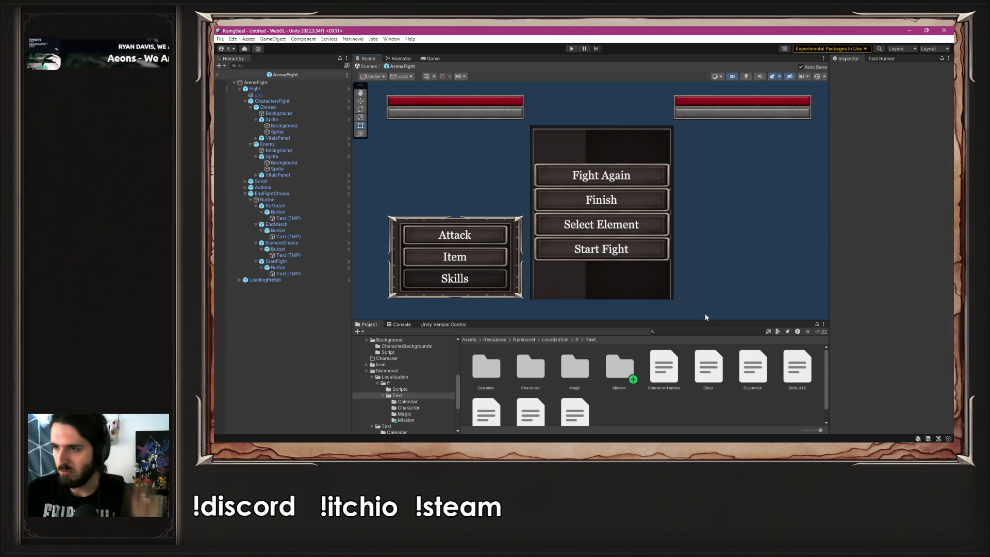
key("alt+Tab")
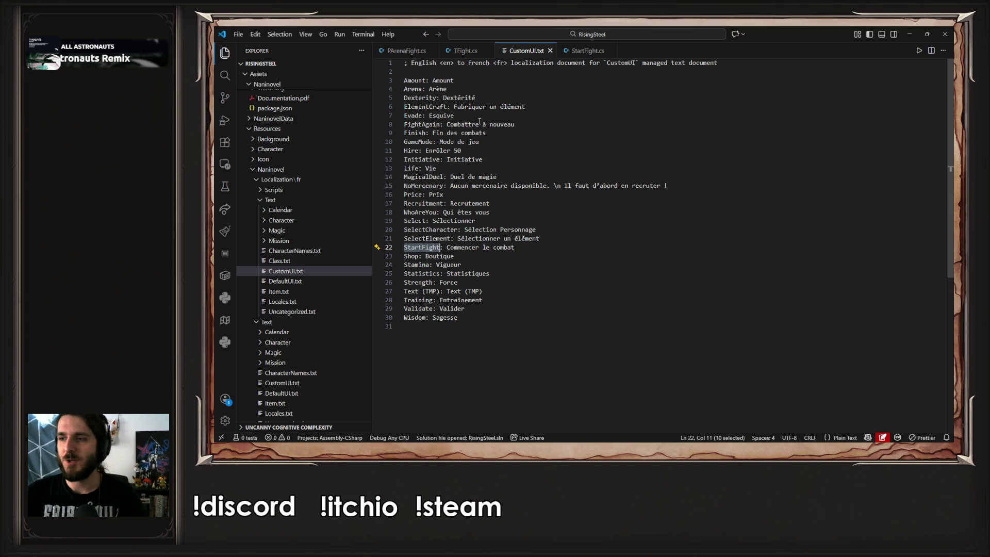
- Try 'Crafter' in place of Fabriquer on the ElementCraft line, undo it, and reselect the value
double_click(432, 107)
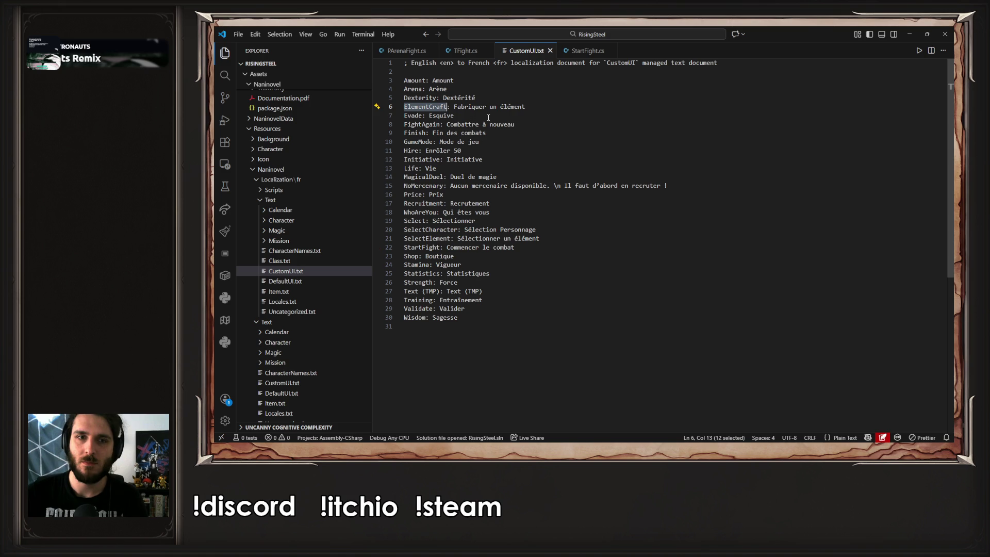
left_click_drag(533, 108, 469, 107)
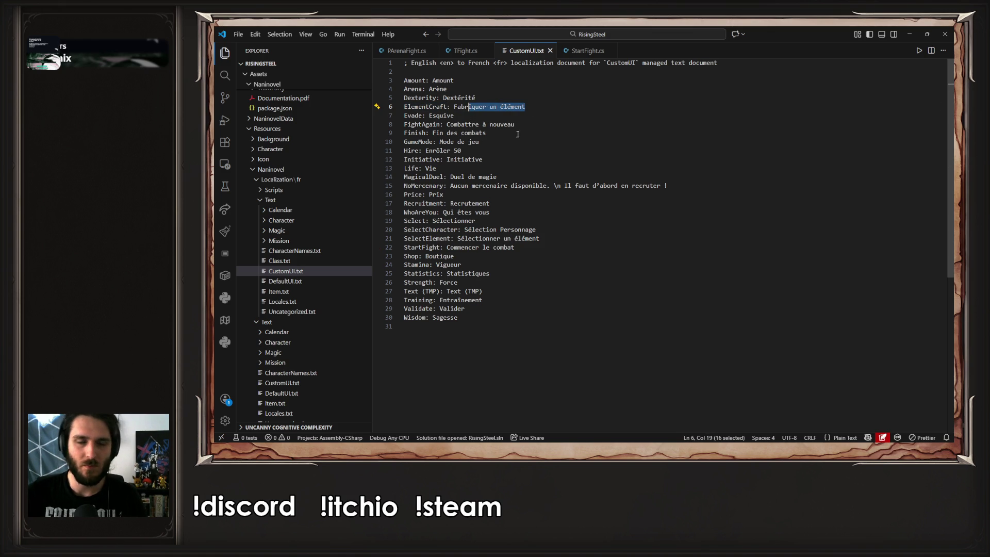
left_click(548, 107)
double_click(476, 107)
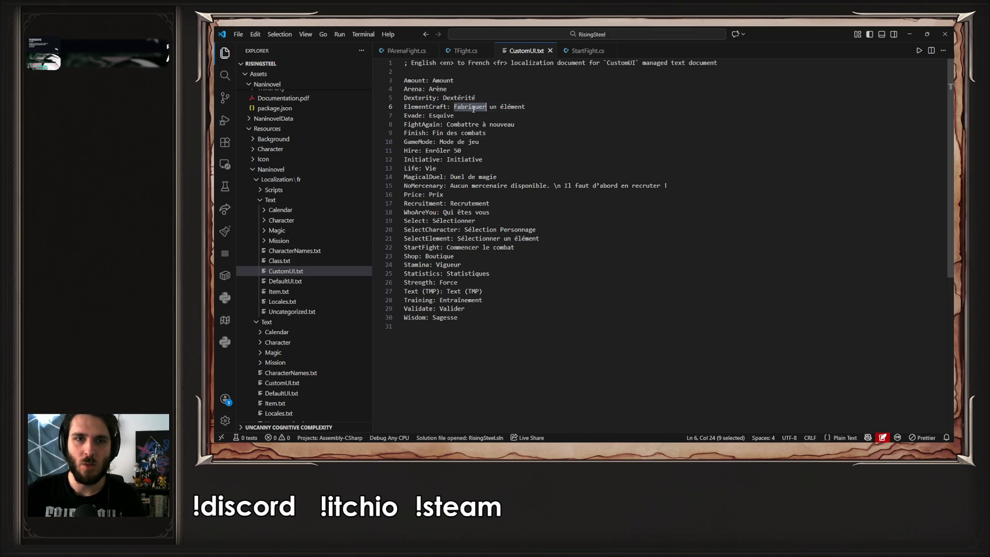
type("Crafter")
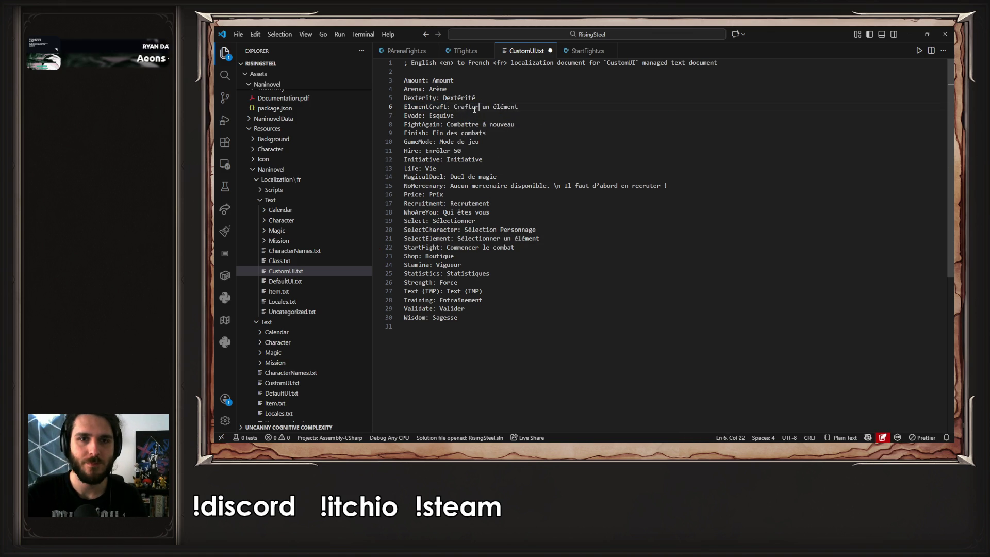
key("ctrl+z")
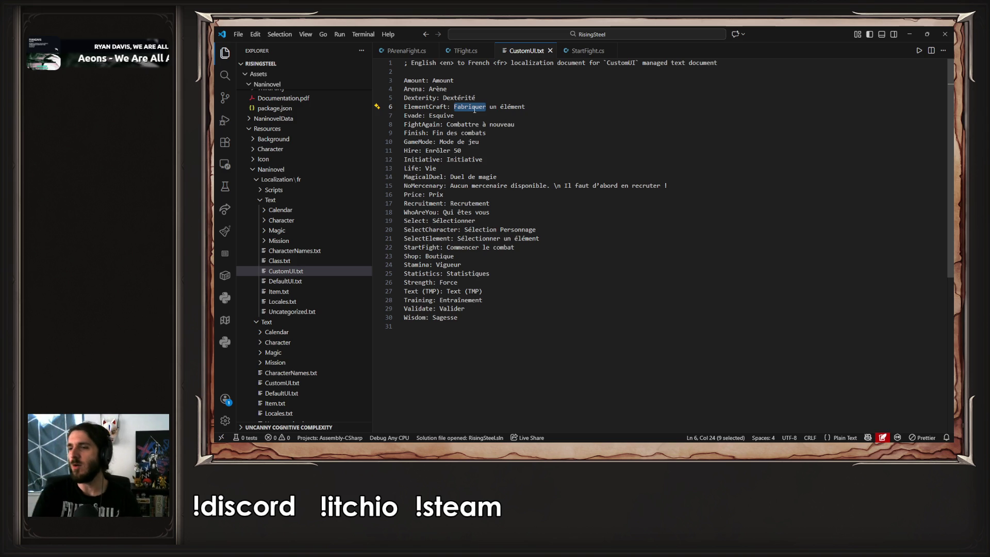
left_click_drag(555, 106, 453, 108)
key("ctrl+c")
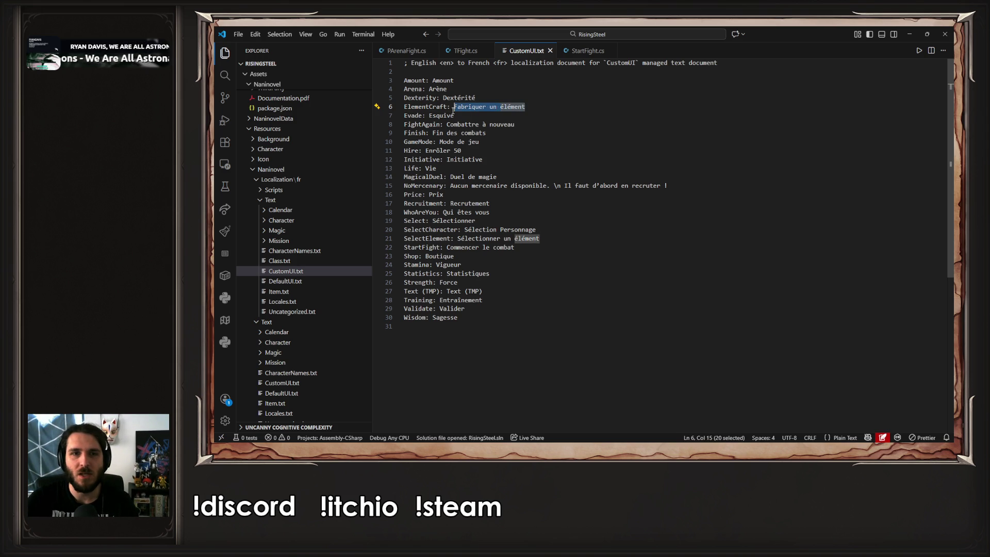
key("alt+Tab")
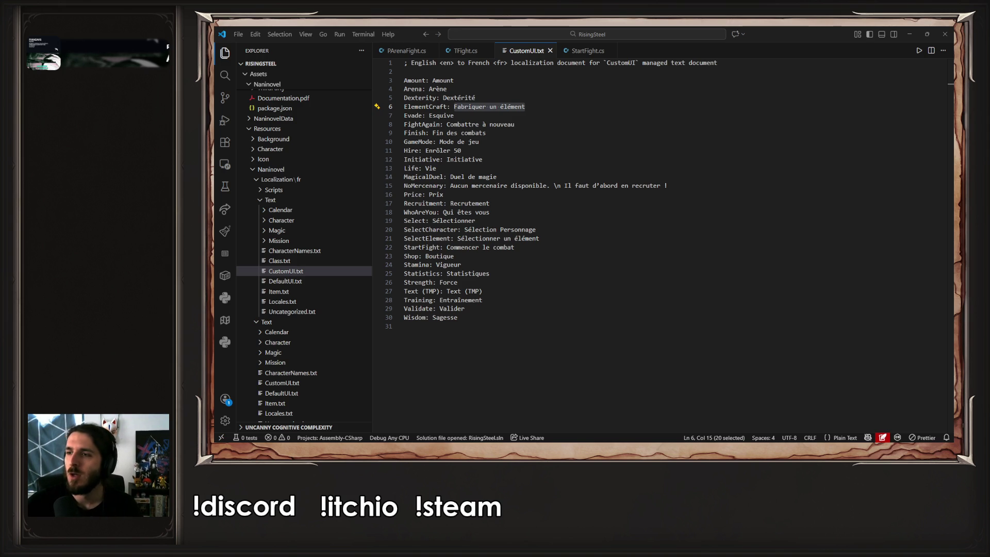
- Replace the ElementCraft value with 'Alchimie' and reselect that word
left_click_drag(525, 106, 454, 106)
type("Alchimie")
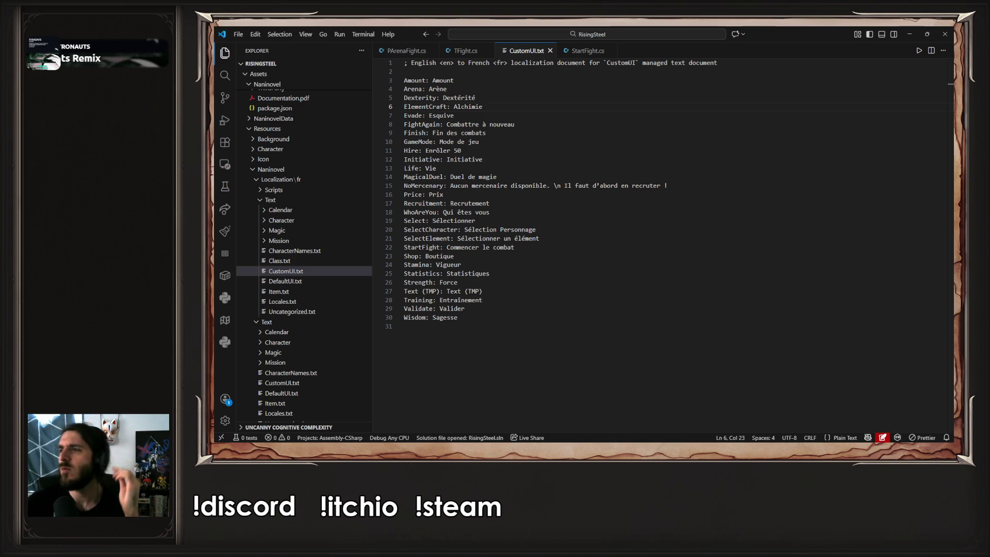
key("alt+Tab")
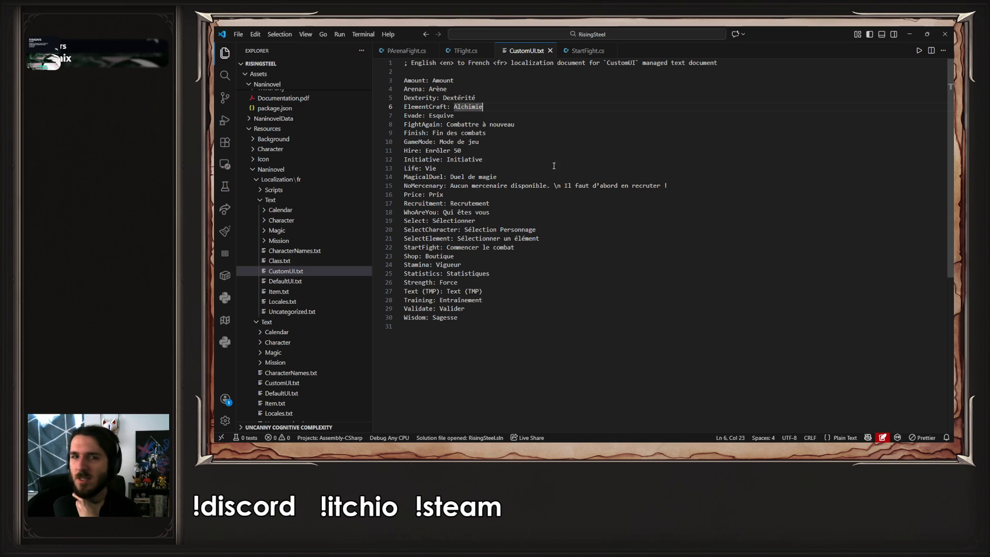
double_click(472, 110)
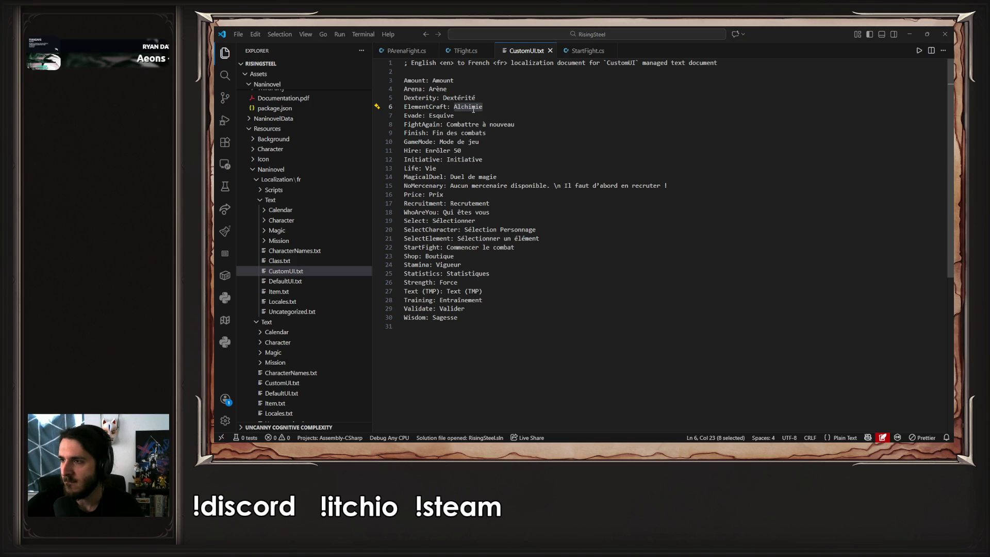
key("alt+Tab")
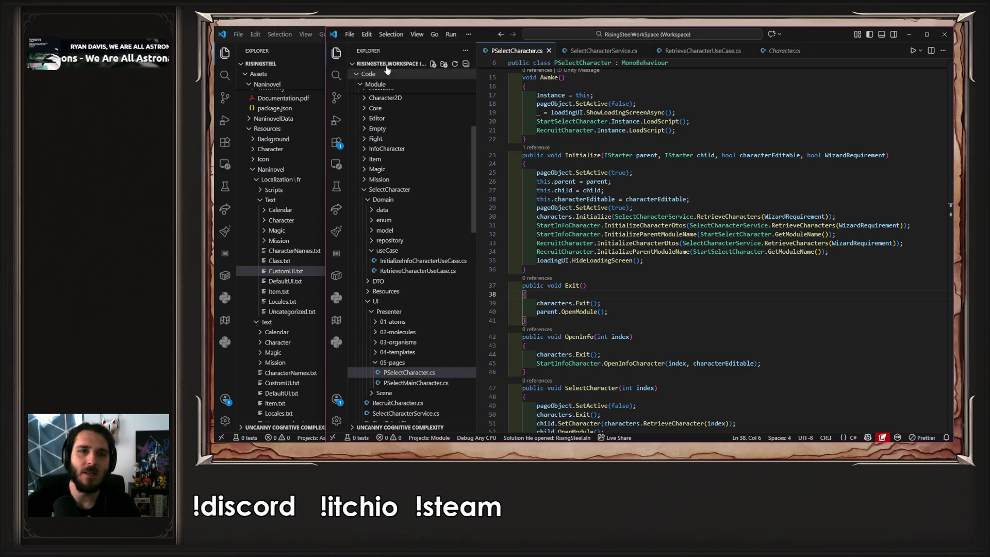
key("alt+Tab")
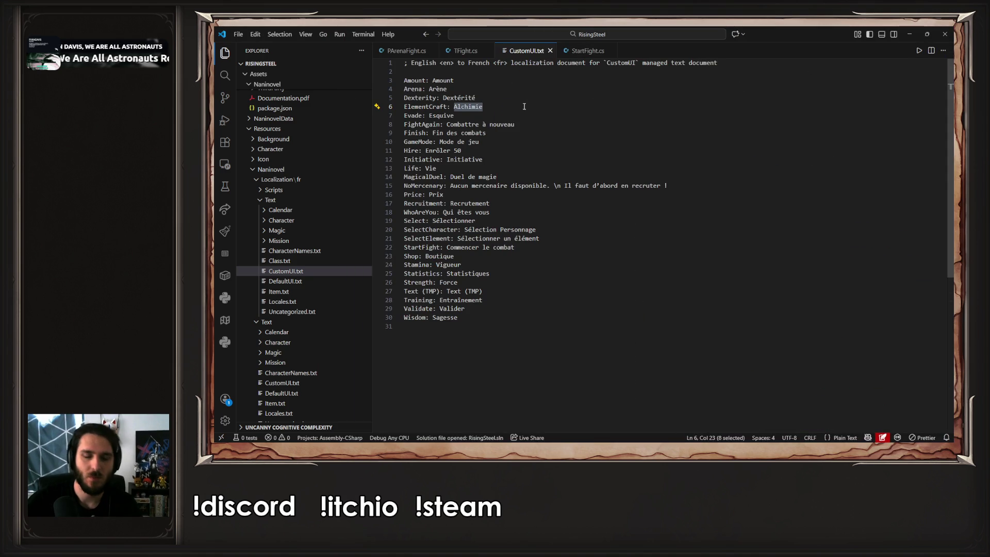
- Retype the ElementCraft value as "Synthèse d'élément" and save CustomUI.txt
key("ctrl+v")
key("shift+Right")
key("shift+Right")
key("shift+Right")
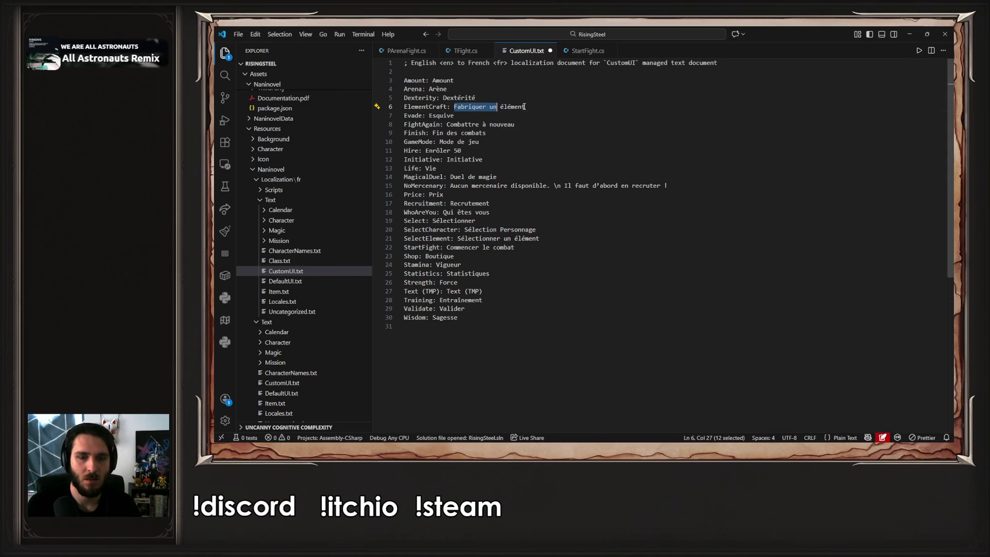
type("Syn")
type("thèse d'")
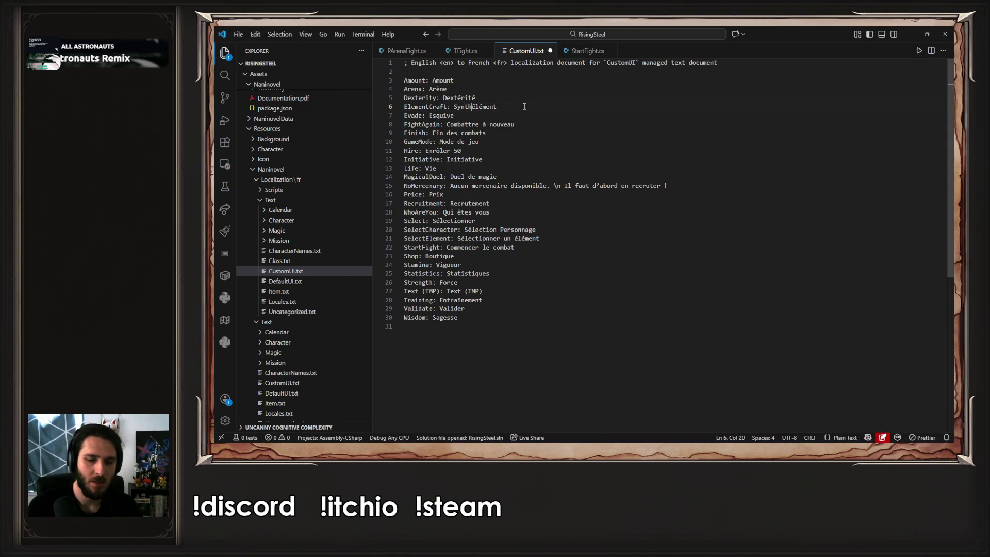
key("ctrl+s")
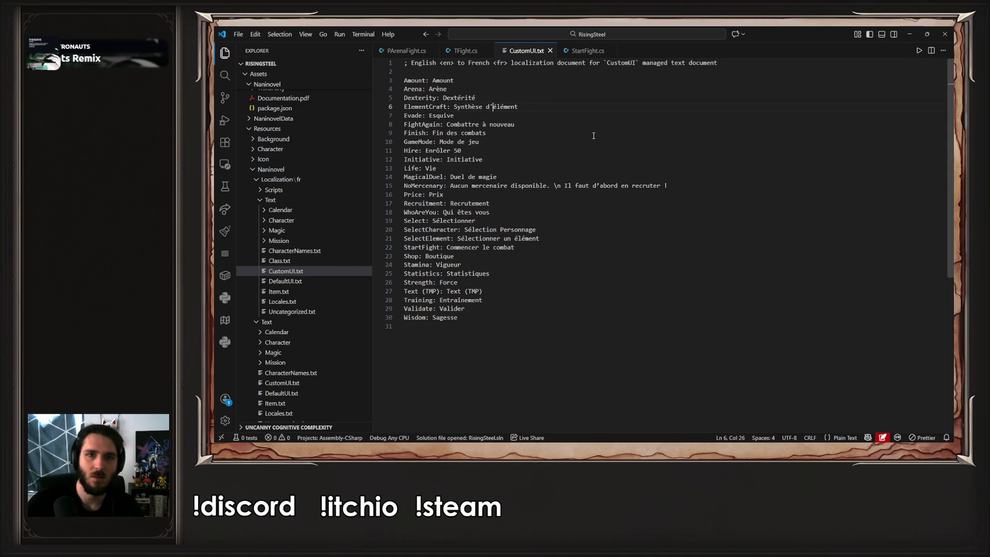
left_click(910, 35)
- Test-play a new game, pick Yselda for the arena fight, and open the element-crafting screen
left_click(571, 49)
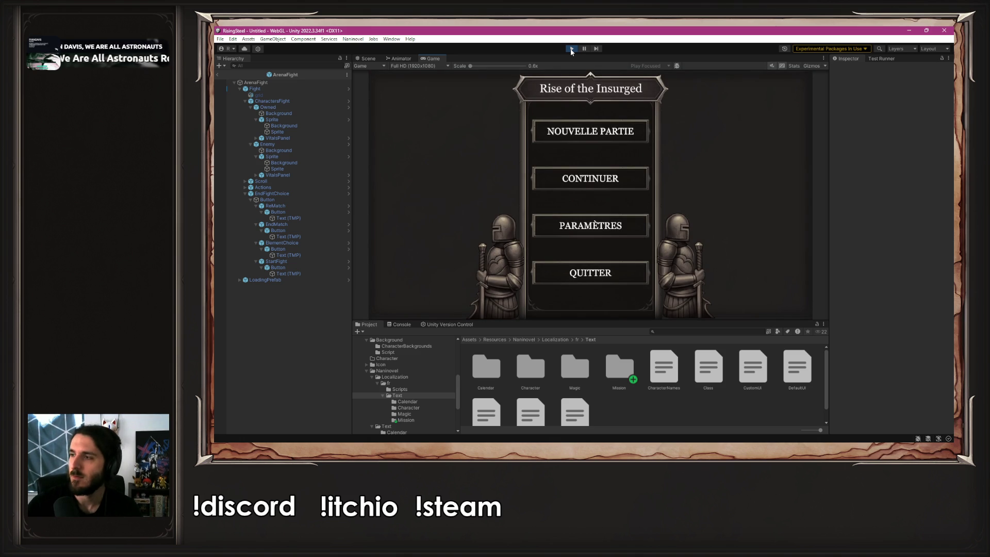
left_click(592, 128)
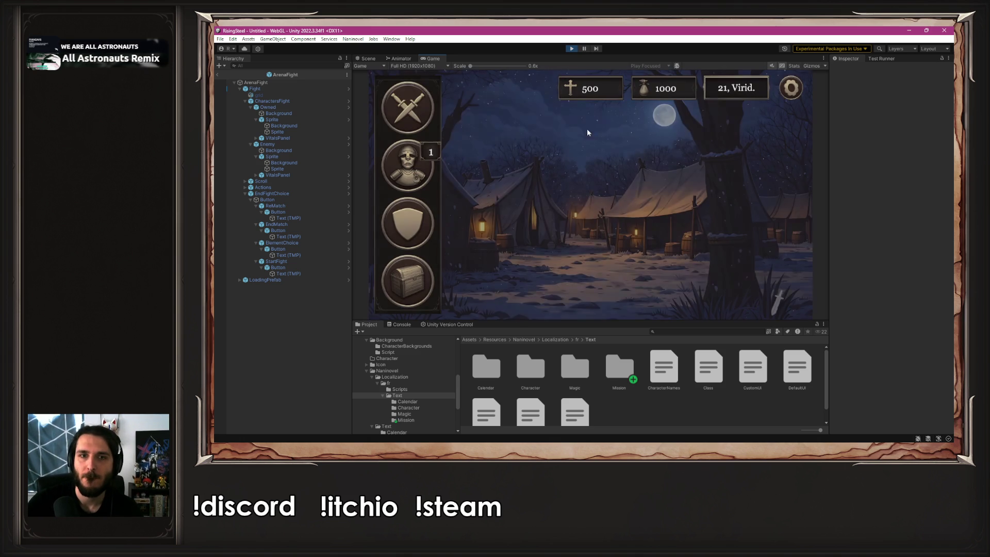
left_click(404, 116)
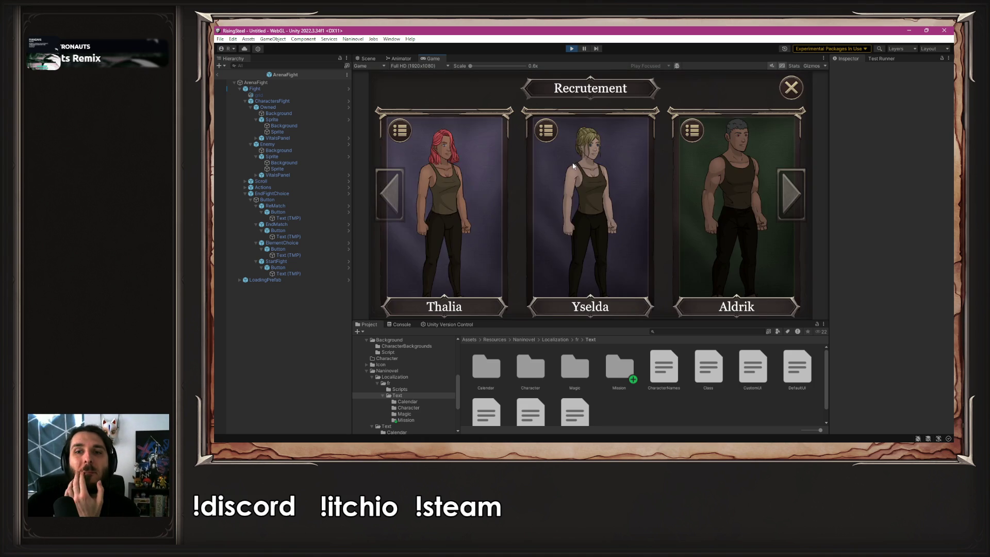
left_click(568, 162)
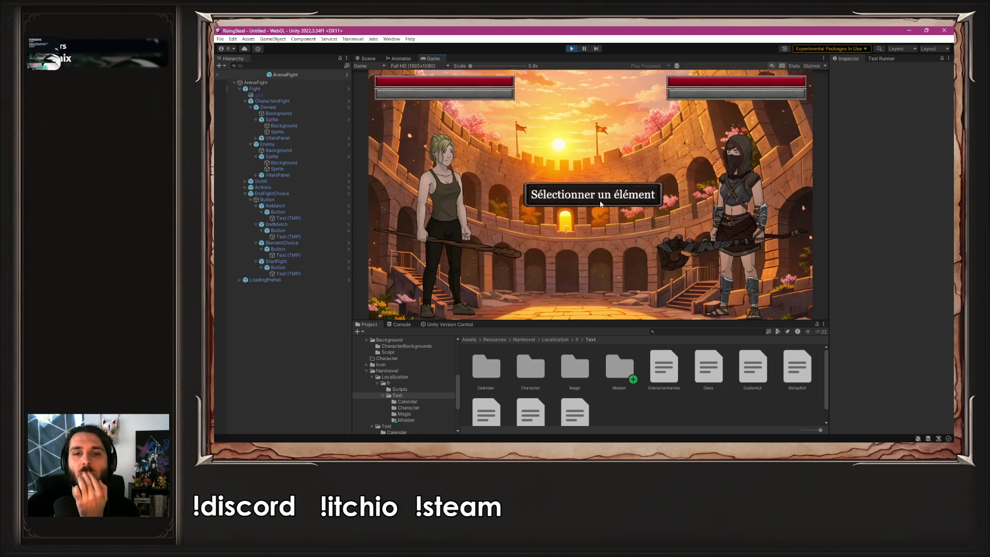
left_click(600, 203)
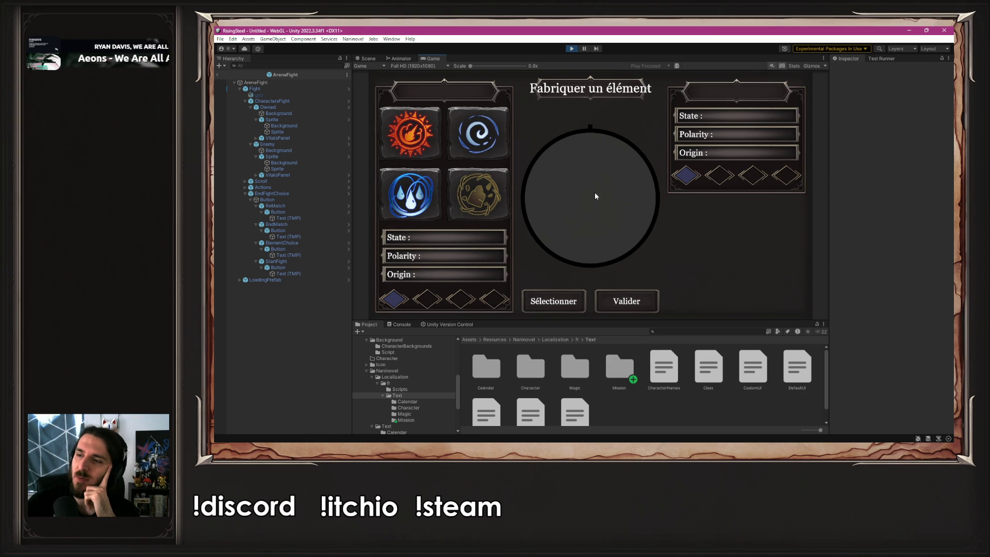
- Stop the game and check the FightAgain entry 'Combattre à nouveau' in CustomUI.txt
left_click(572, 48)
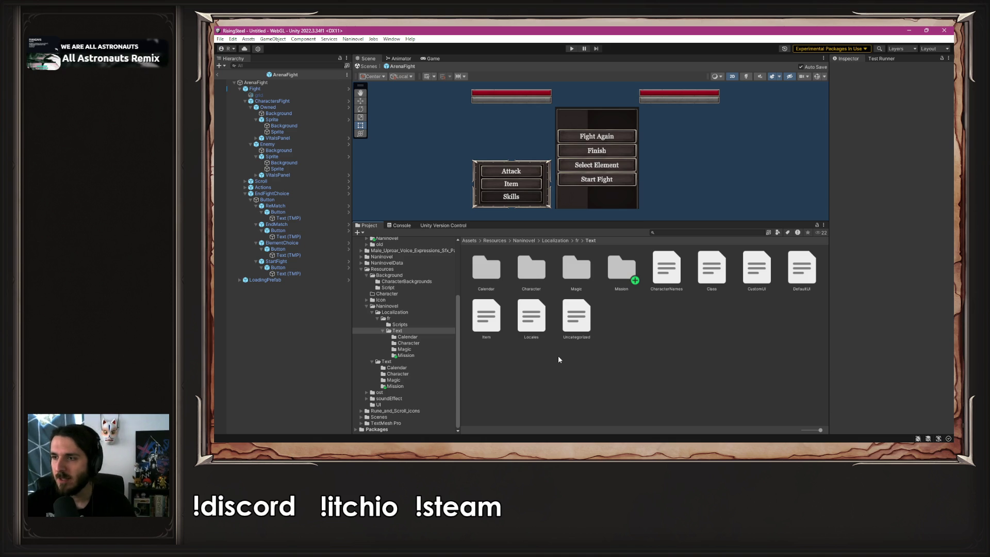
key("alt+Tab")
left_click(593, 126)
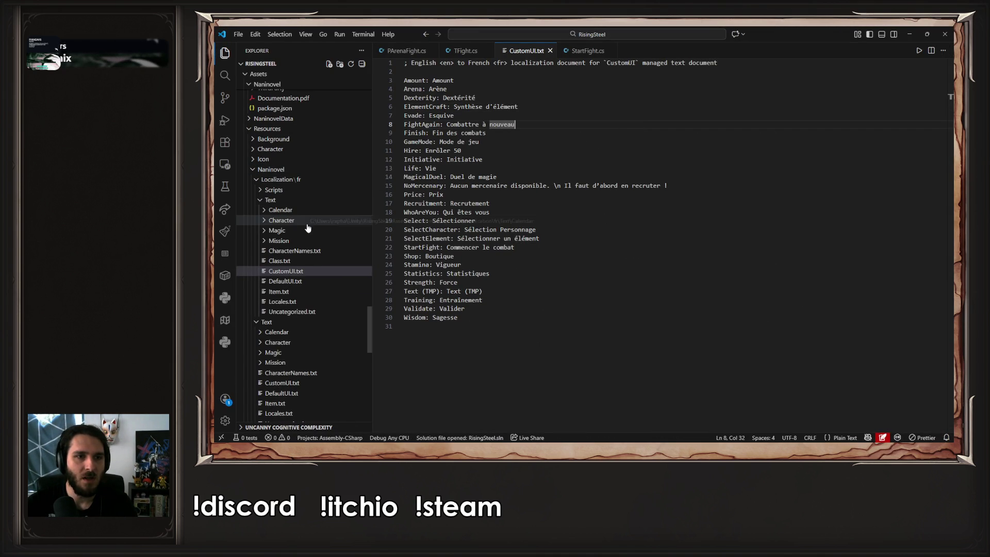
- Restore the VS Code window and drag it off to the right to reveal Unity
double_click(403, 34)
mouse_move(467, 89)
left_mouse_down()
mouse_move(633, 123)
mouse_move(989, 149)
left_mouse_up()
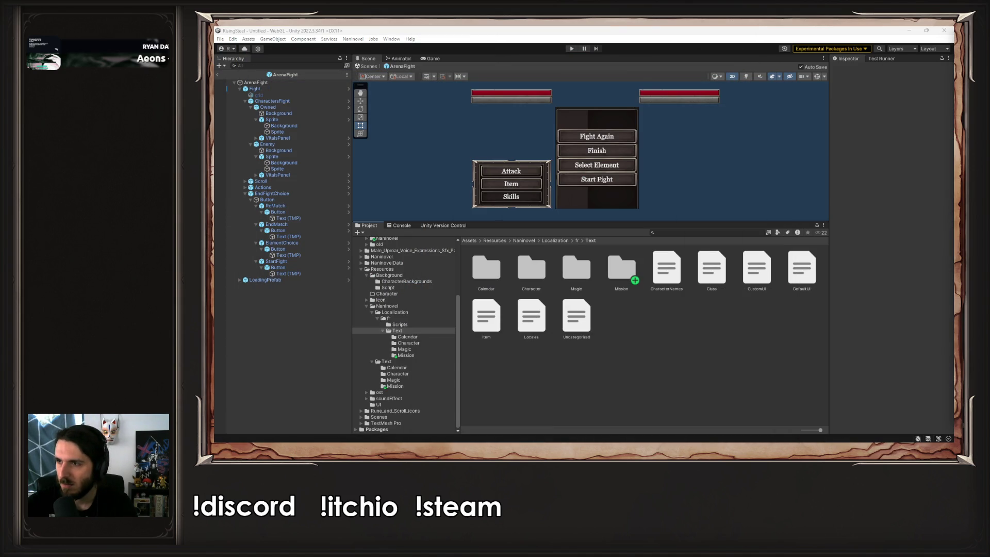
- Browse the Resources, UI and Code/Module/Core/Resources folders in the Project window
scroll(395, 332, "up", 5)
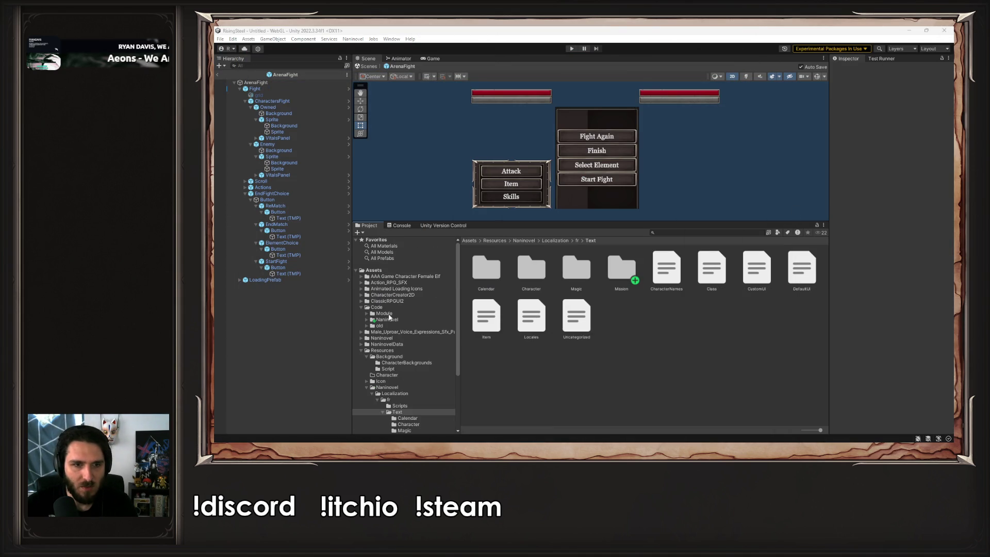
left_click(401, 350)
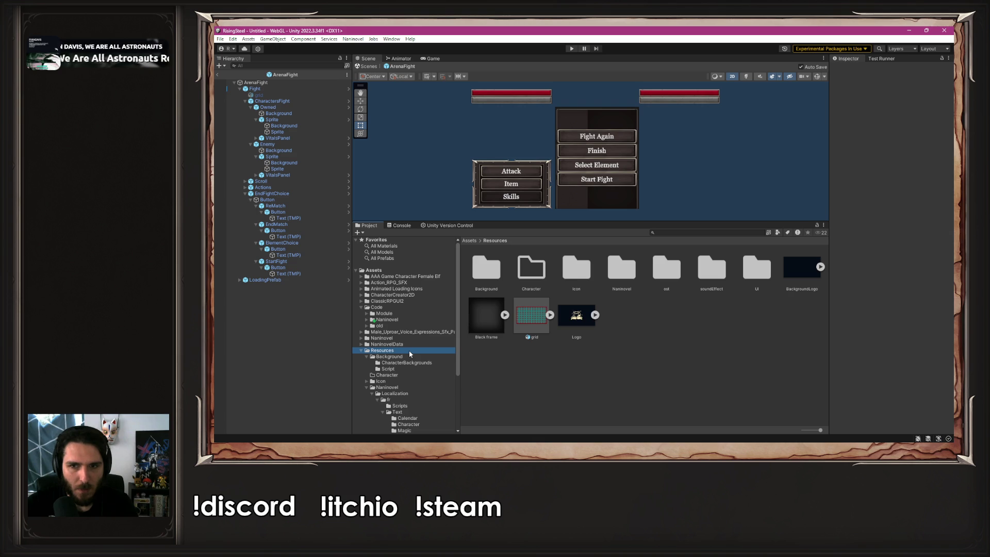
left_click(762, 261)
double_click(762, 261)
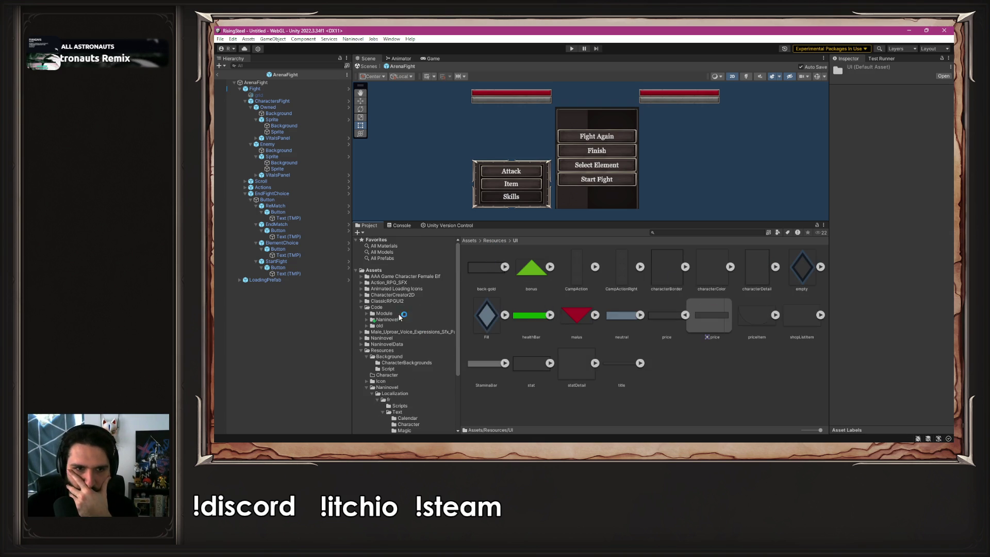
left_click(394, 312)
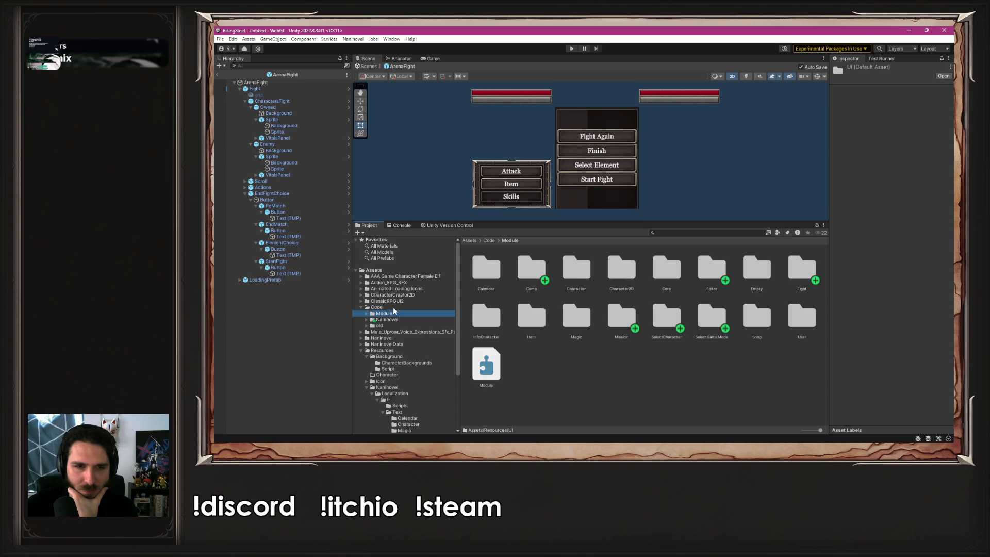
double_click(663, 270)
double_click(534, 270)
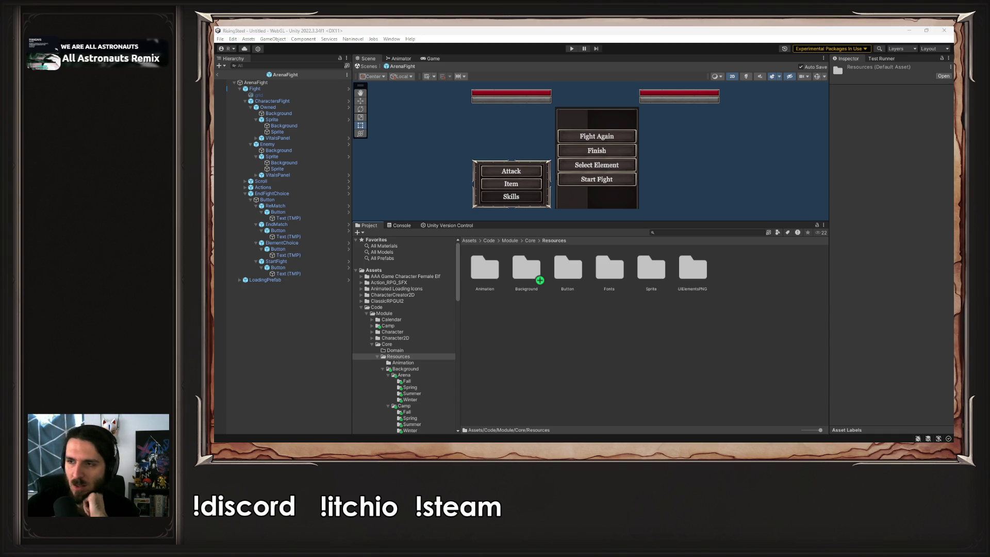
scroll(370, 367, "down", 15)
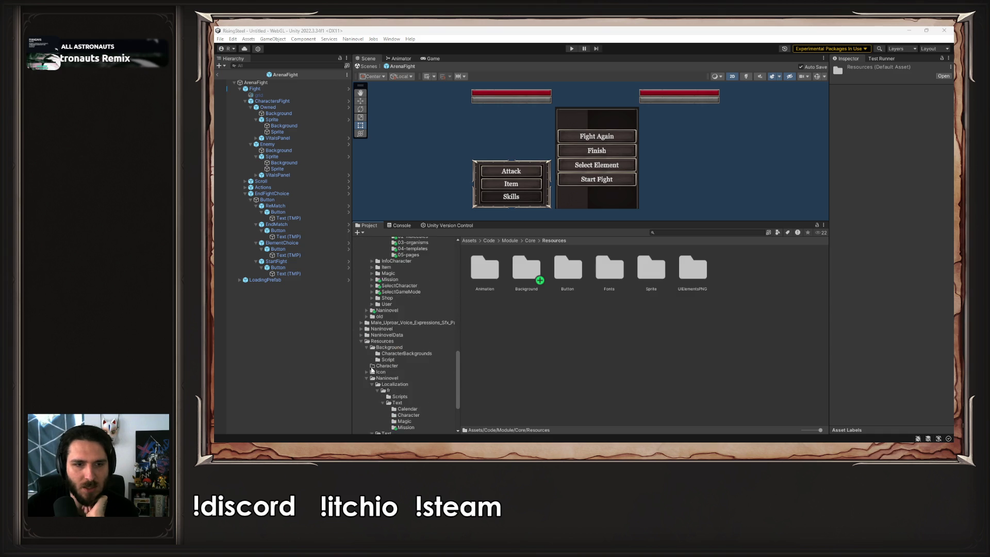
- Reimport the localization Text folder and the Naninovel resources folder
right_click(387, 362)
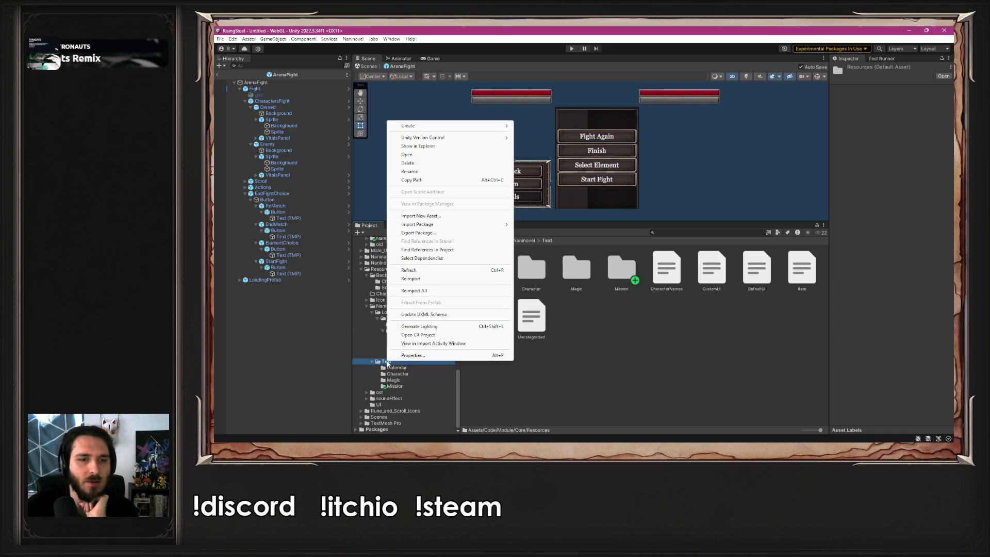
left_click(420, 279)
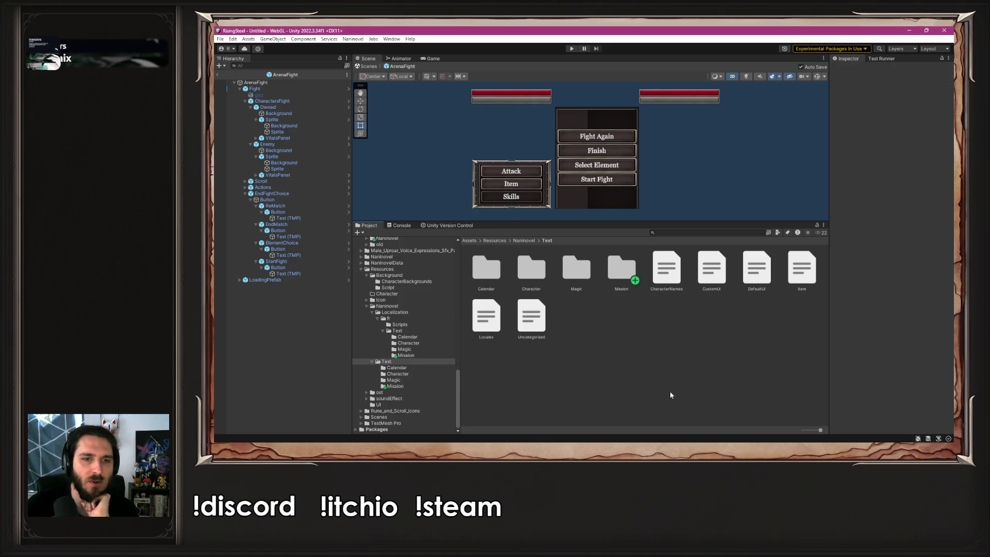
right_click(398, 308)
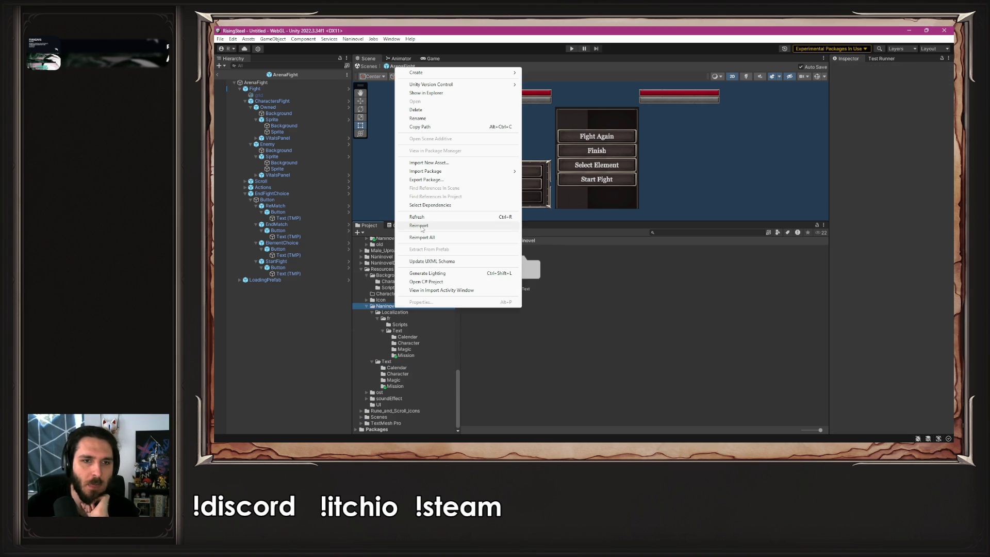
left_click(420, 225)
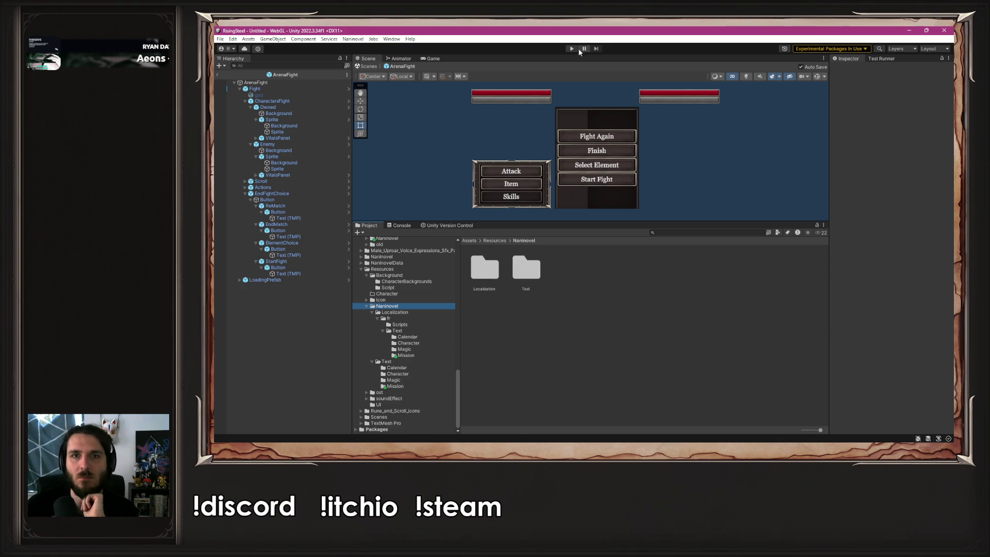
- Test-play a new game through Magical duel and recruiting to the element-crafting screen, then stop
left_click(571, 49)
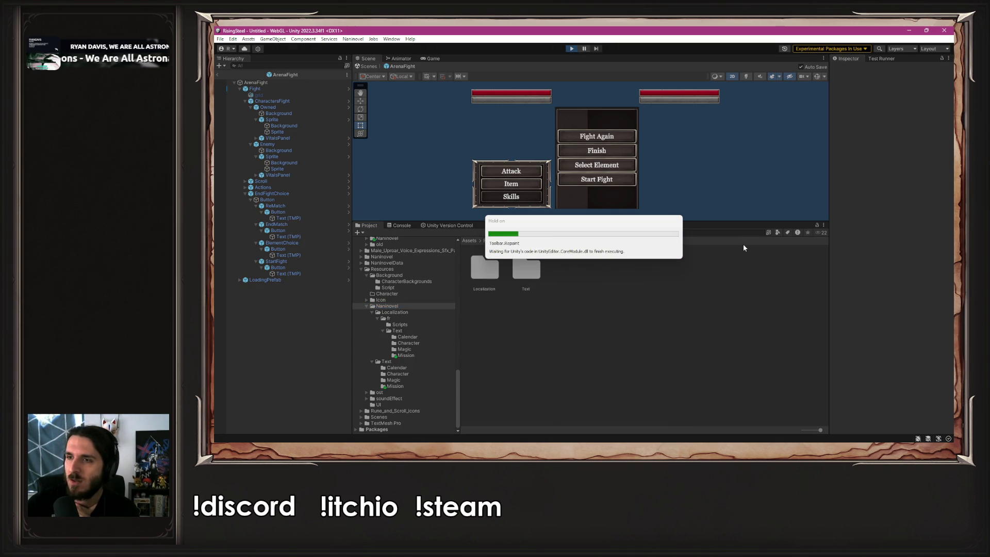
left_click(593, 118)
left_click_drag(633, 223, 634, 326)
left_click(390, 111)
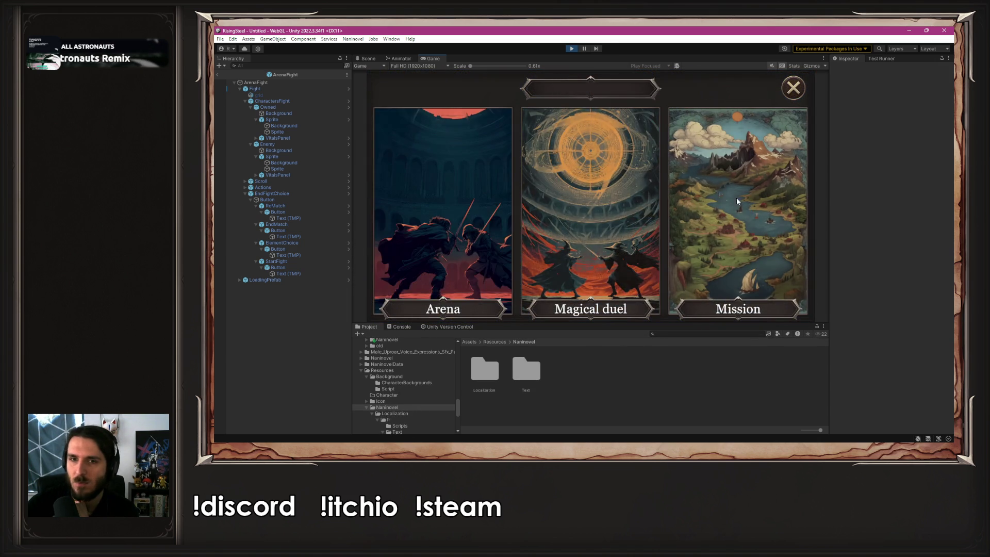
left_click(621, 229)
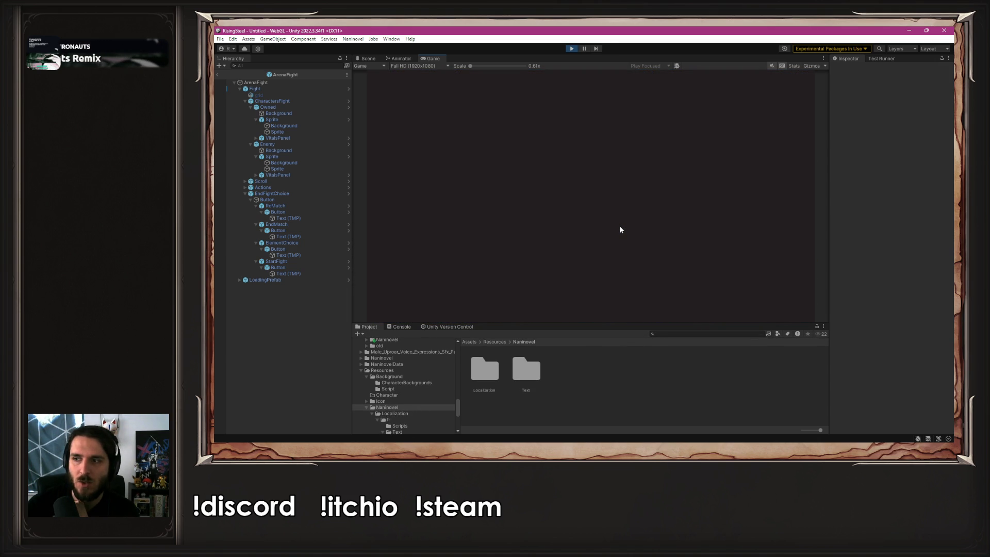
left_click(435, 173)
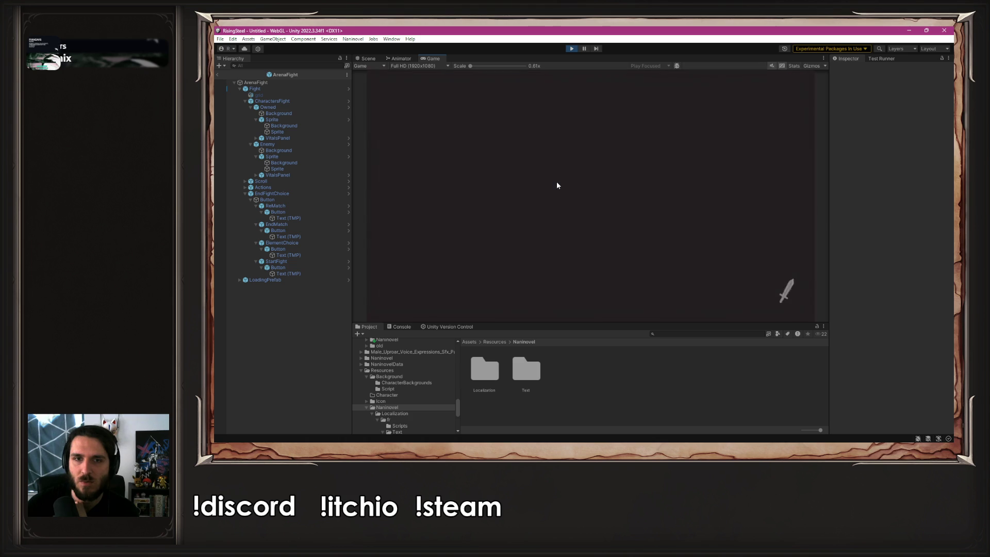
left_click(576, 199)
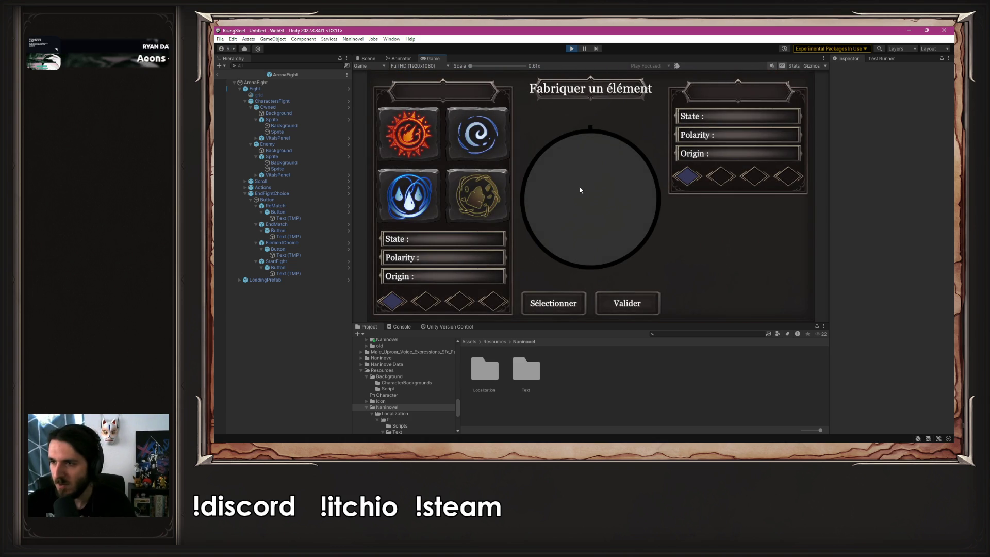
left_click(570, 49)
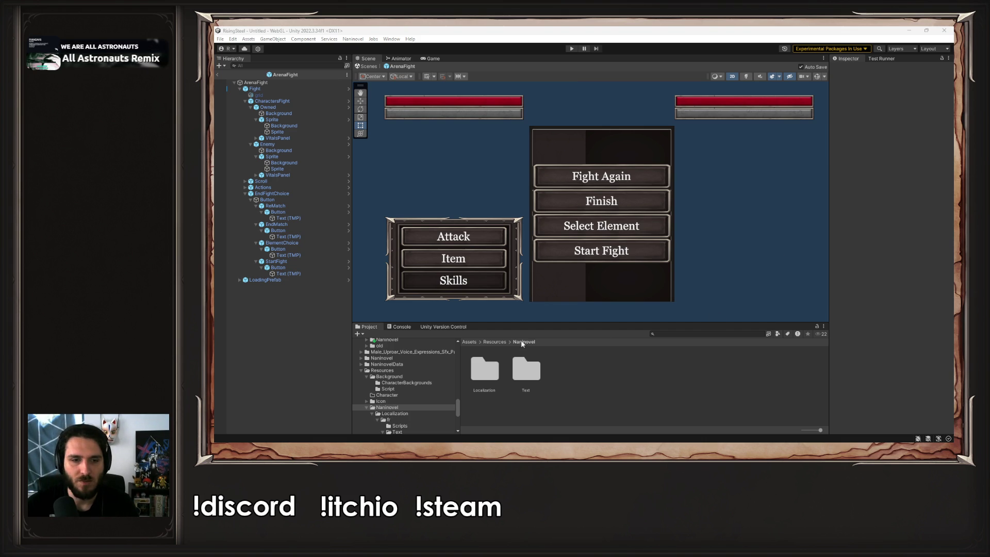
- Open the Code/Naninovel/Script/Start folder and make the Project panel taller
left_click(401, 366)
scroll(399, 364, "up", 3)
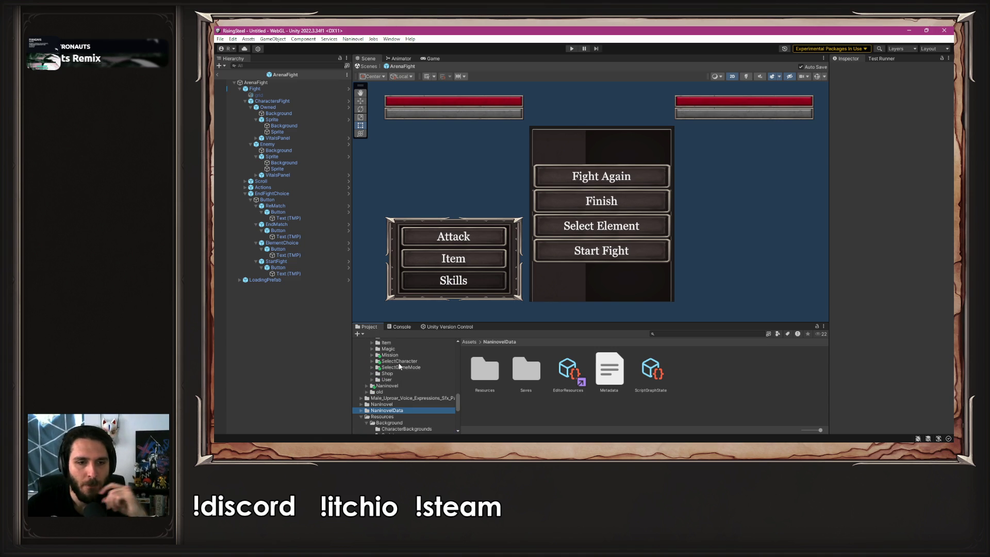
left_click(393, 386)
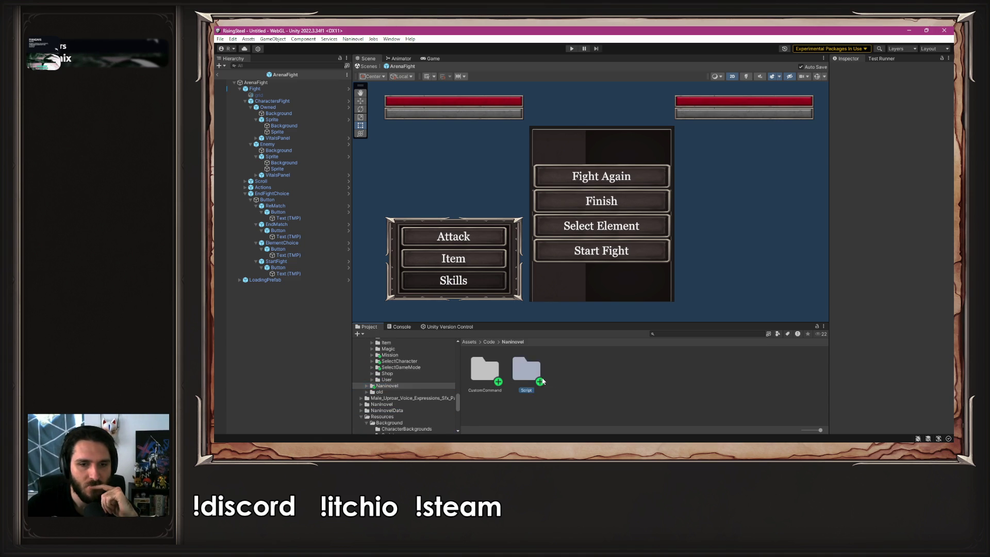
double_click(531, 372)
double_click(523, 372)
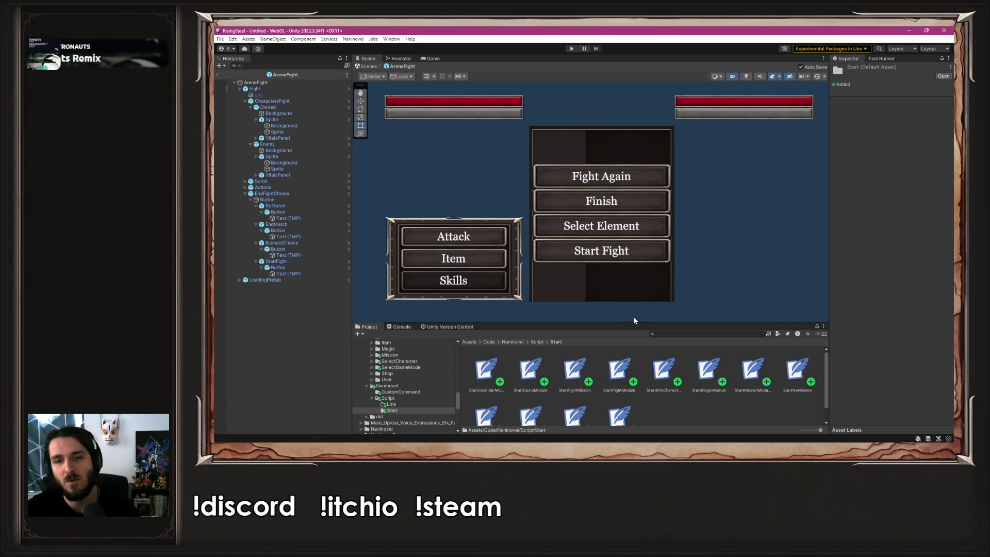
left_click_drag(634, 322, 626, 215)
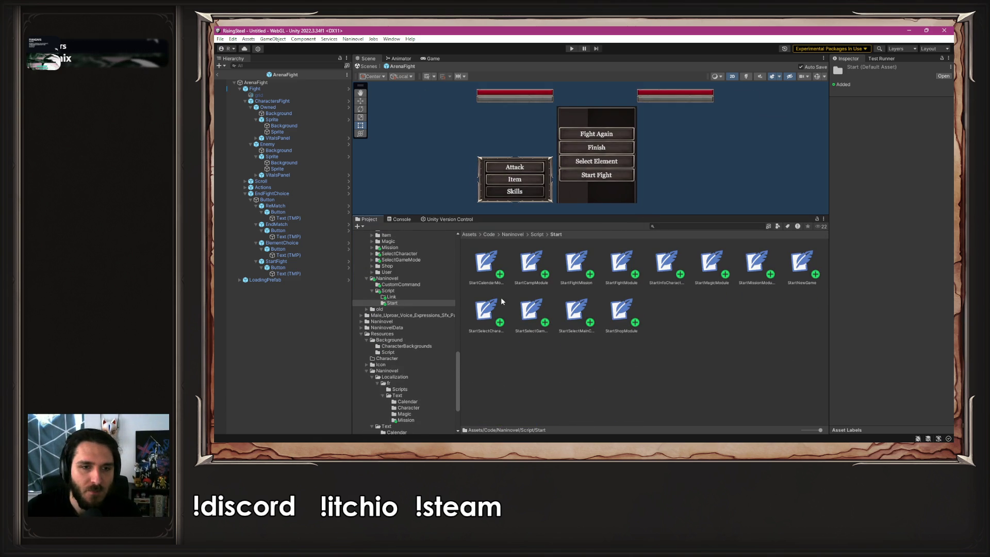
scroll(407, 330, "up", 5)
left_click(354, 39)
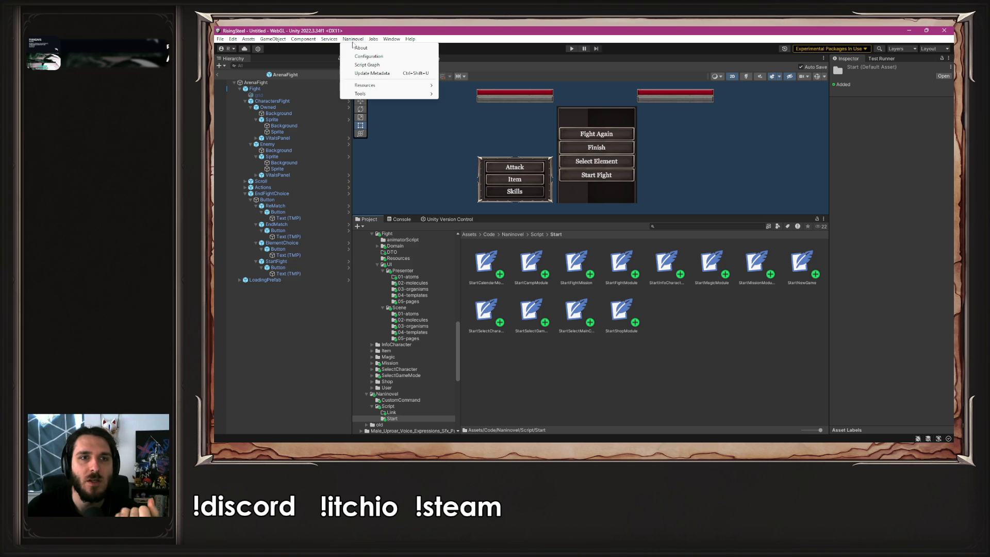
- Open Naninovel's Localization tool and check the French locale output folder path
mouse_move(370, 97)
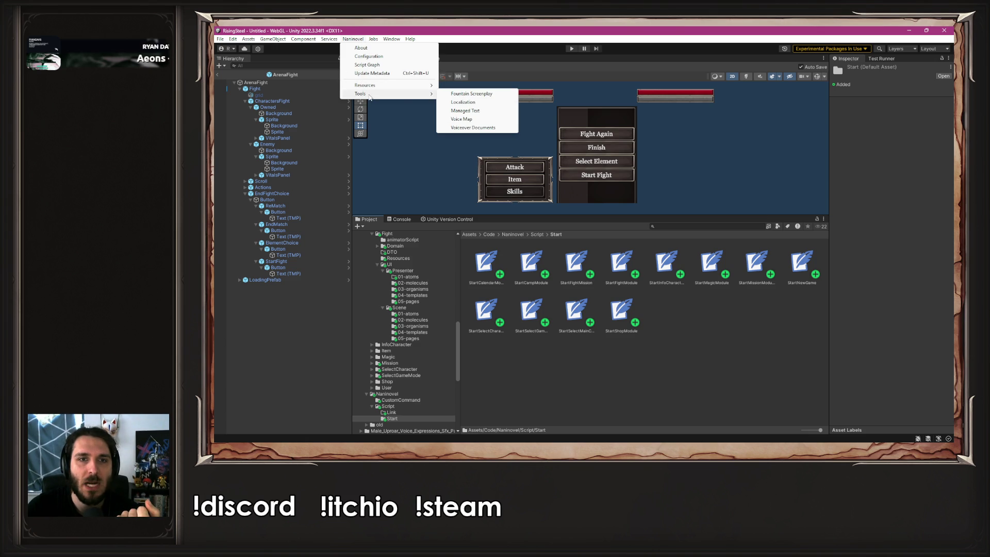
left_click(489, 111)
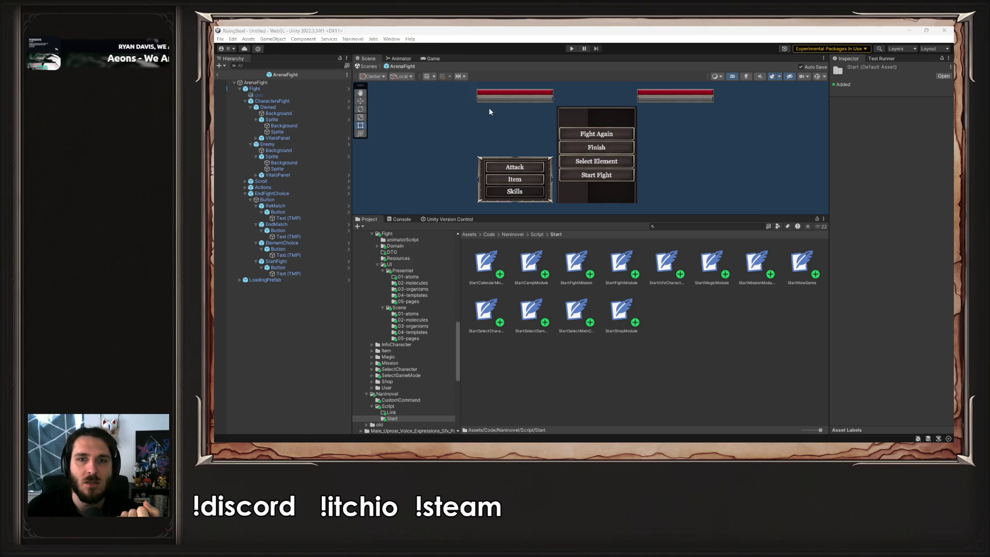
left_click(353, 39)
mouse_move(377, 98)
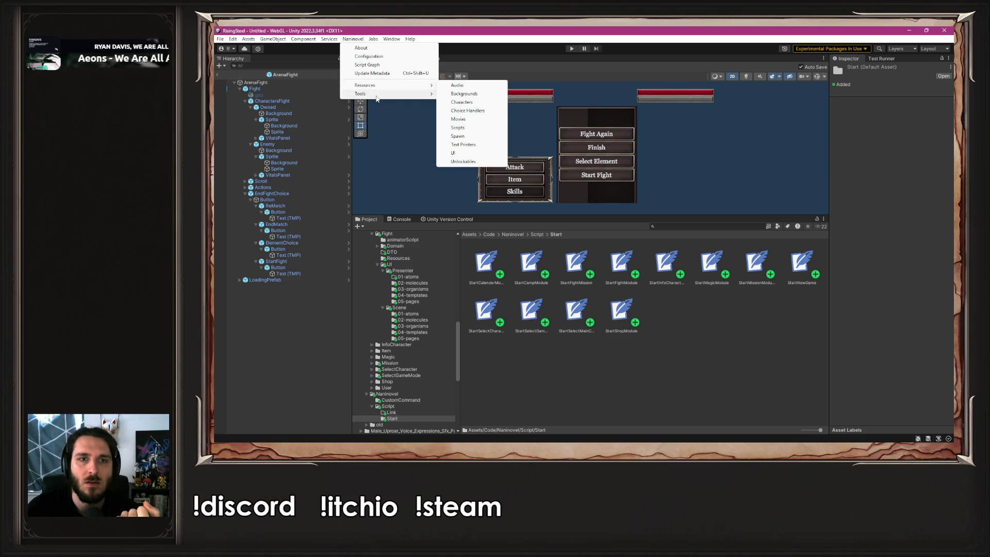
left_click(453, 101)
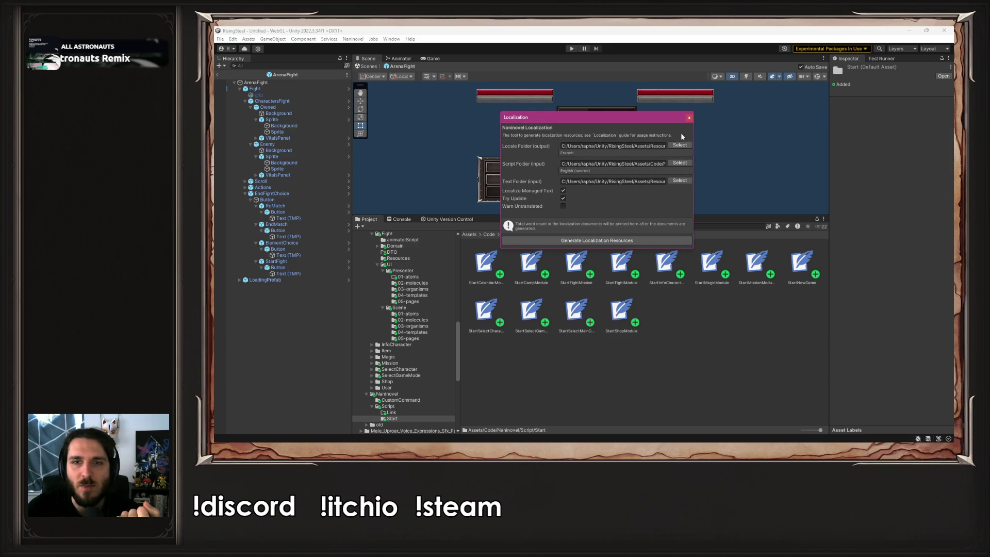
left_click(597, 147)
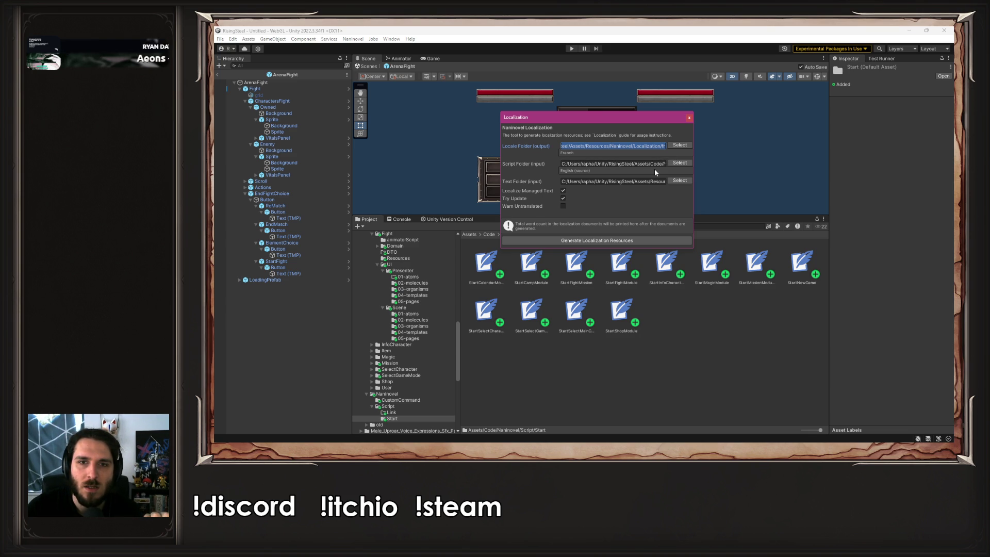
- Close the Localization tool, open Resources/Naninovel/Localization/fr/Text, and view DefaultUI's French text
left_click(689, 118)
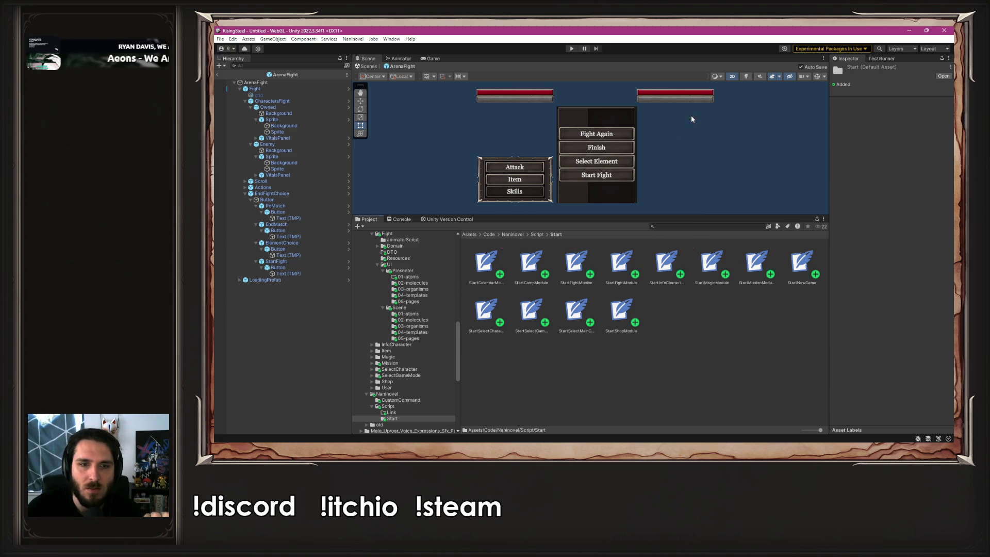
scroll(436, 352, "down", 5)
left_click(388, 271)
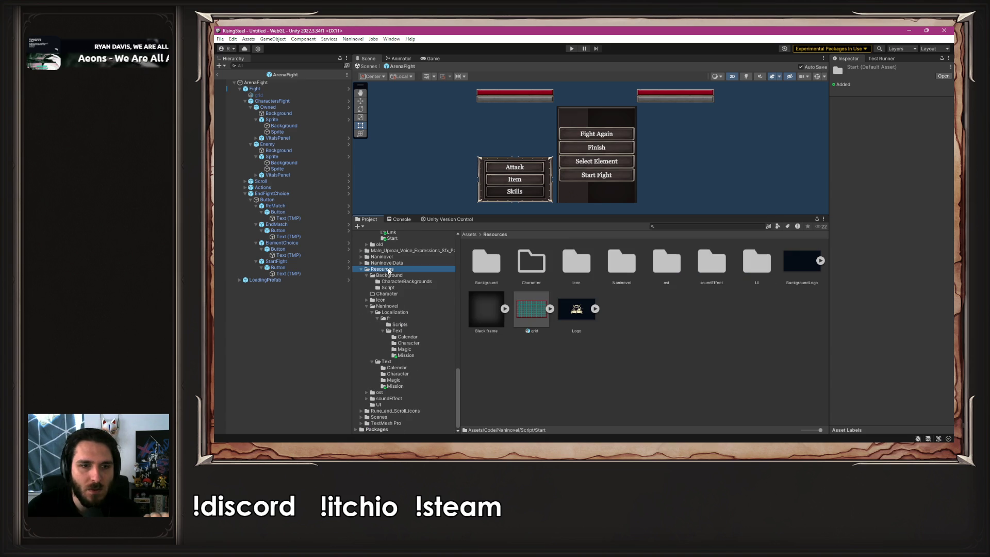
left_click(406, 313)
left_click(409, 319)
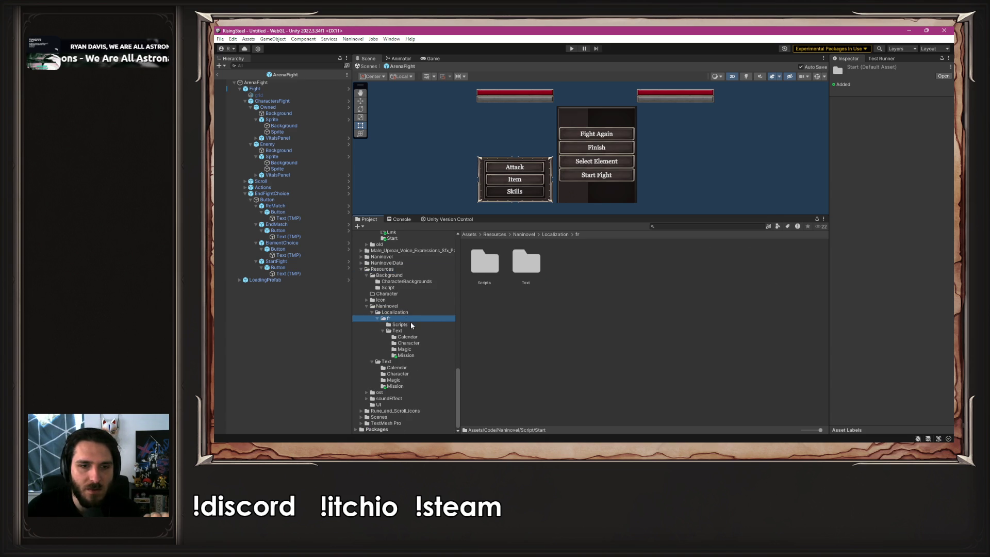
left_click(412, 325)
left_click(416, 330)
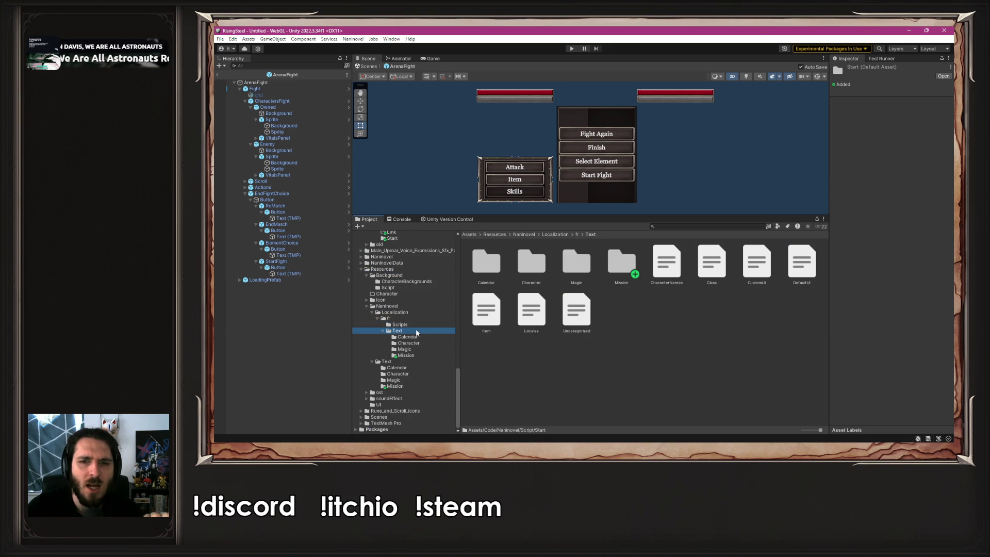
left_click(407, 324)
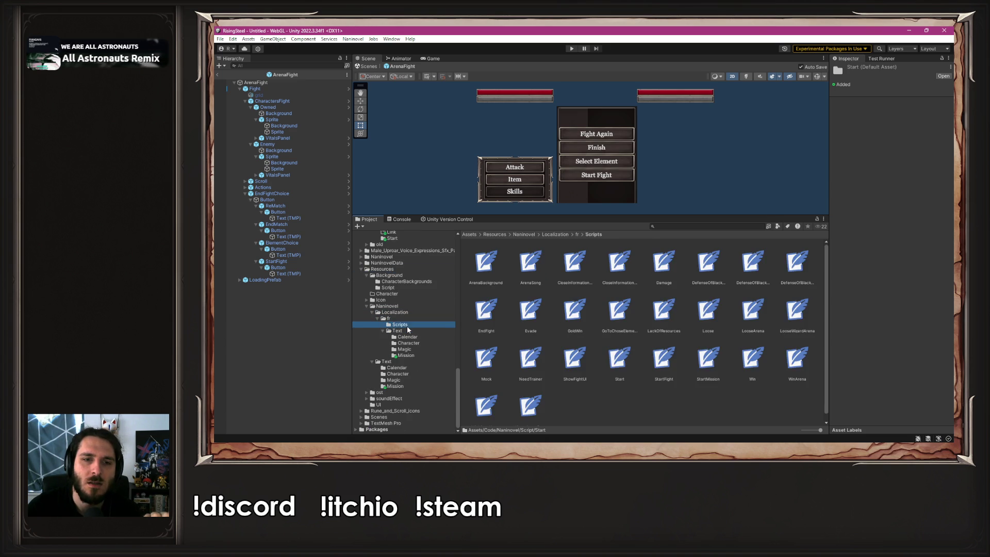
left_click(408, 332)
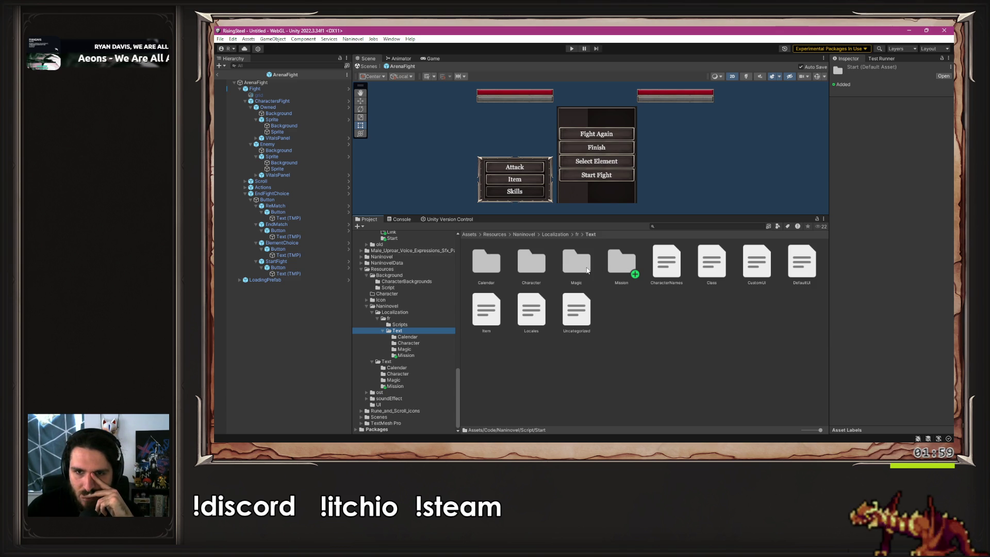
left_click(799, 280)
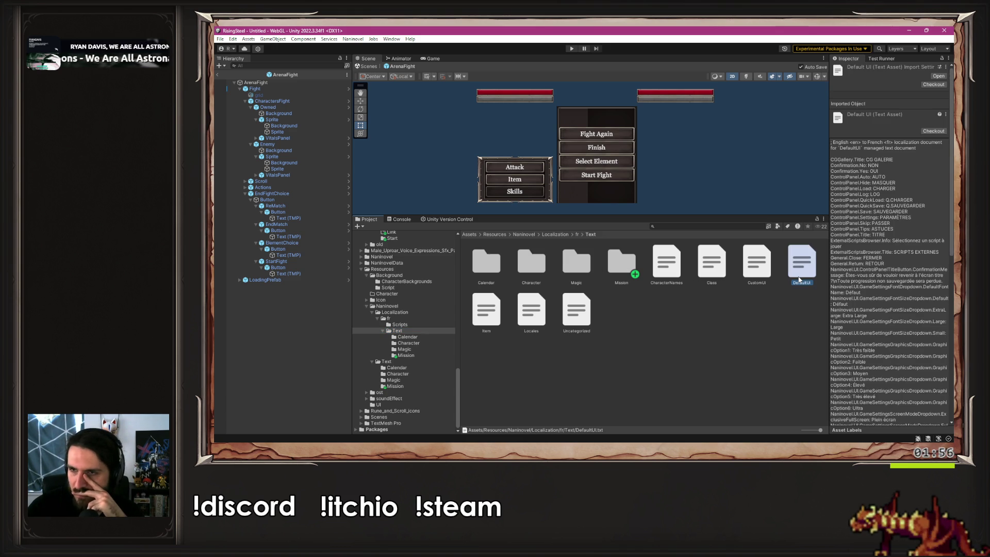
key("alt+Tab")
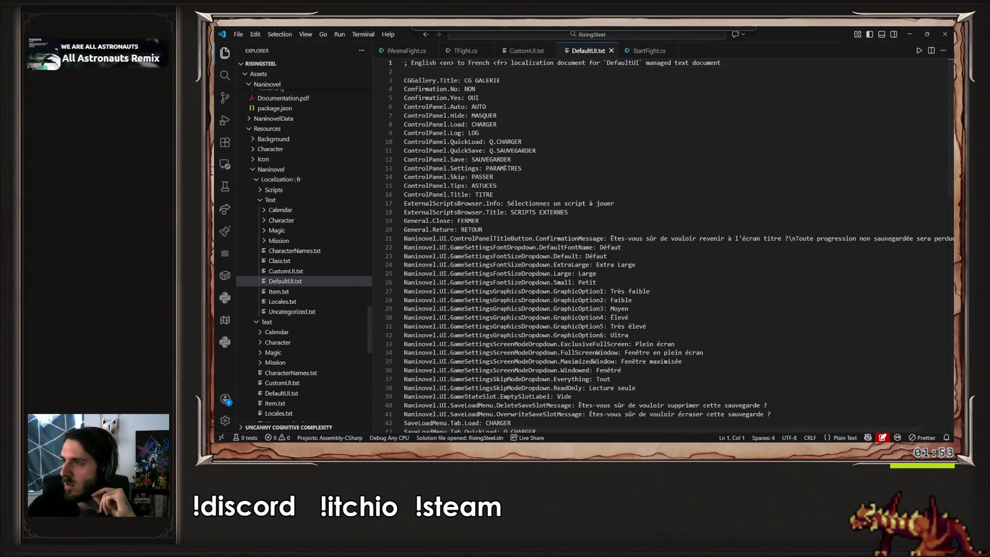
key("alt+Tab")
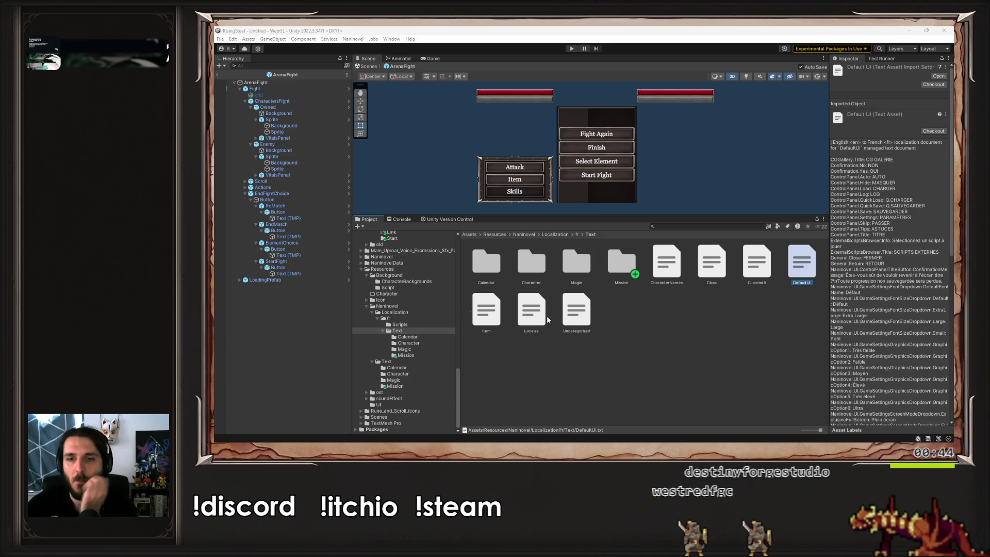
left_click(807, 263)
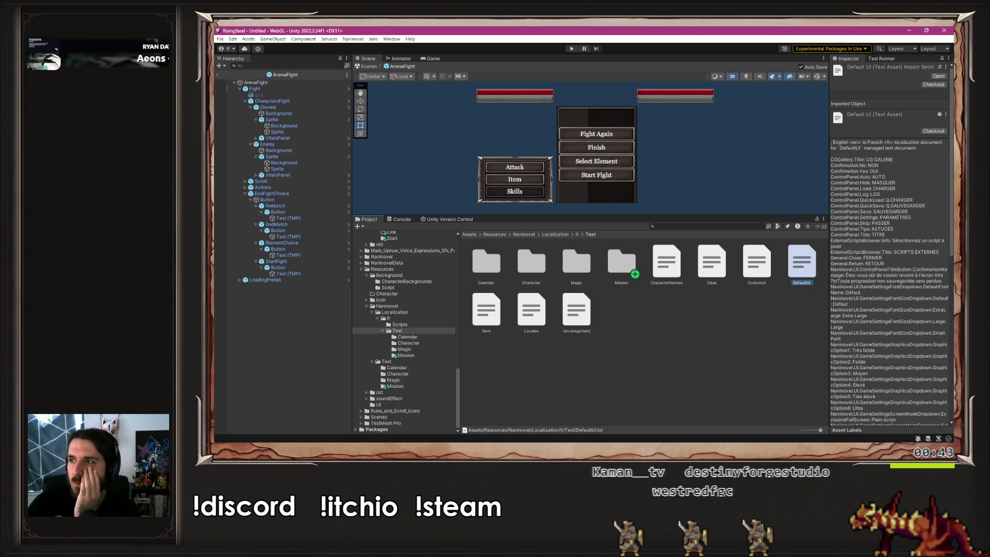
- Delete every French entry below the header in CustomUI.txt, save it, and run the game
left_click(746, 268)
double_click(747, 268)
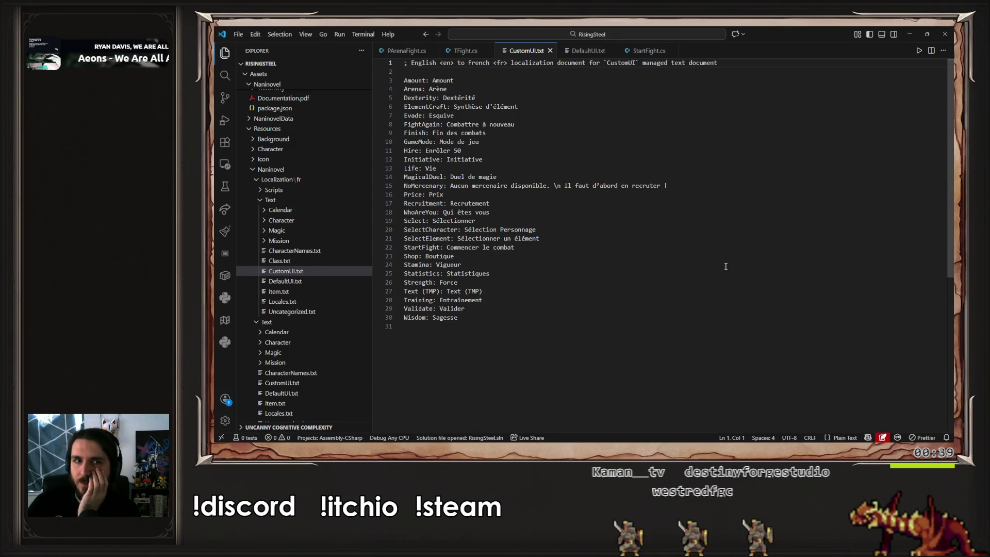
left_click_drag(404, 326, 397, 80)
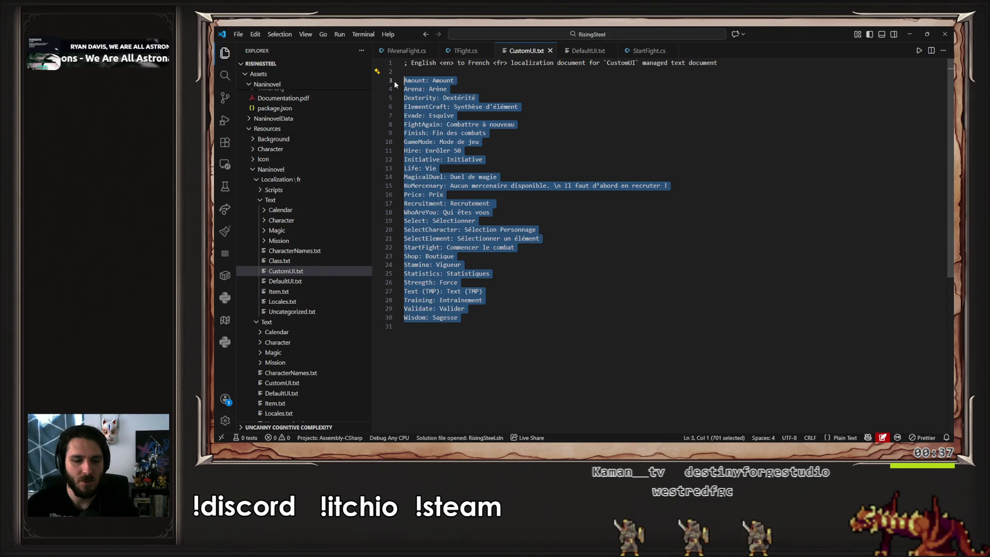
key("BackSpace")
key("ctrl+s")
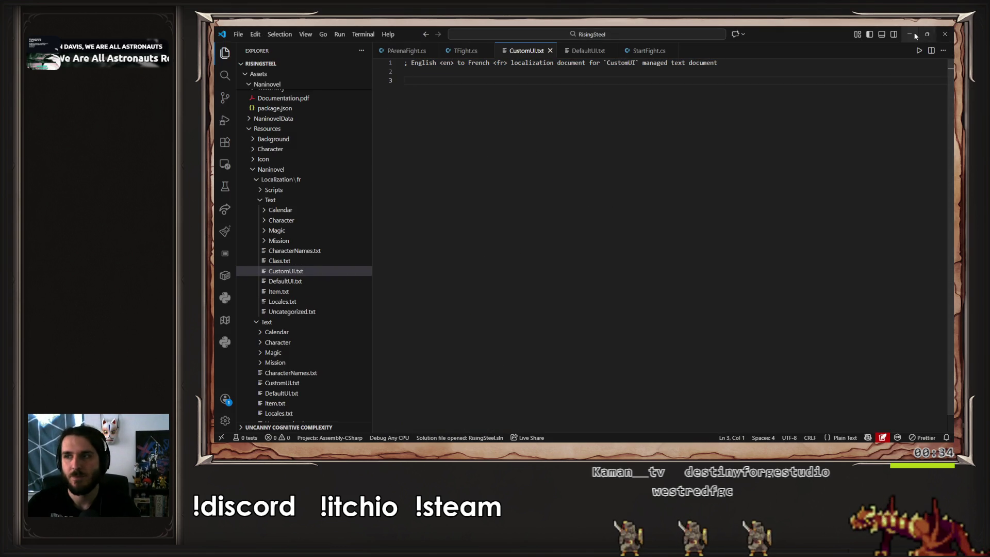
left_click(910, 33)
left_click(571, 49)
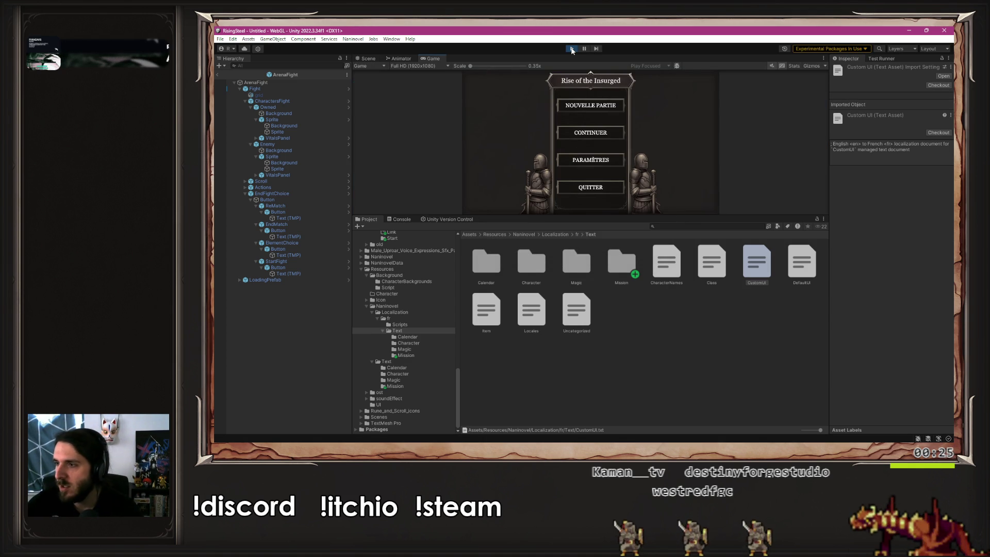
left_click(608, 107)
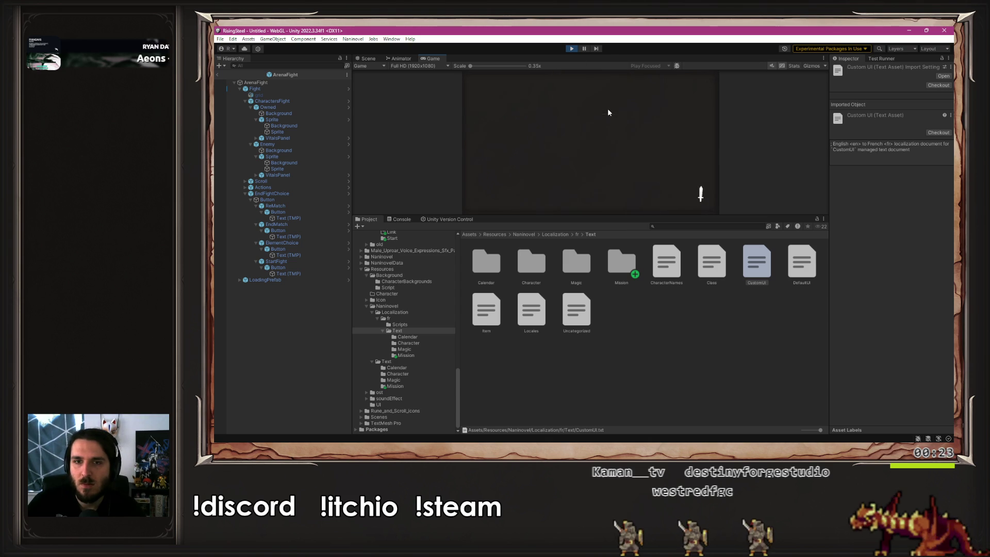
left_click_drag(587, 216, 586, 332)
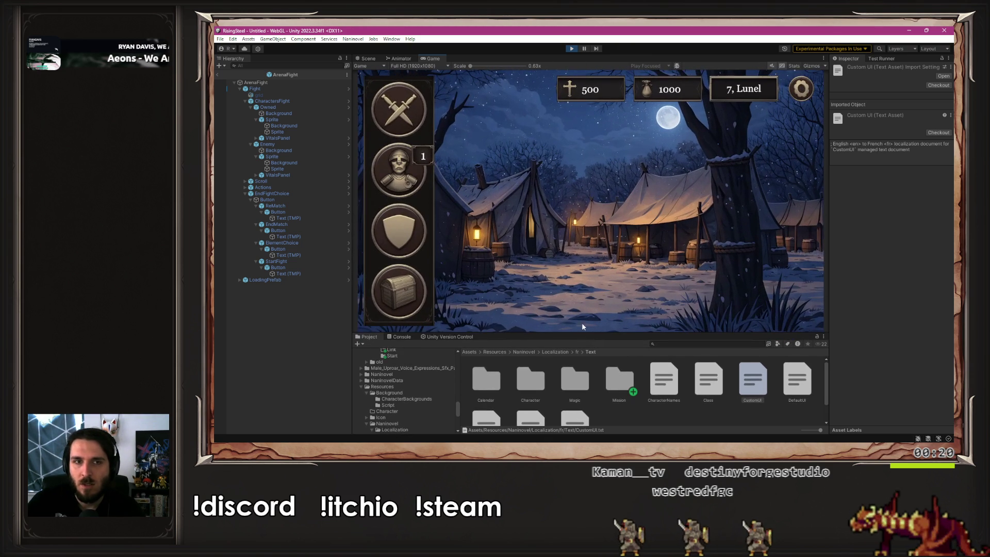
left_click(419, 87)
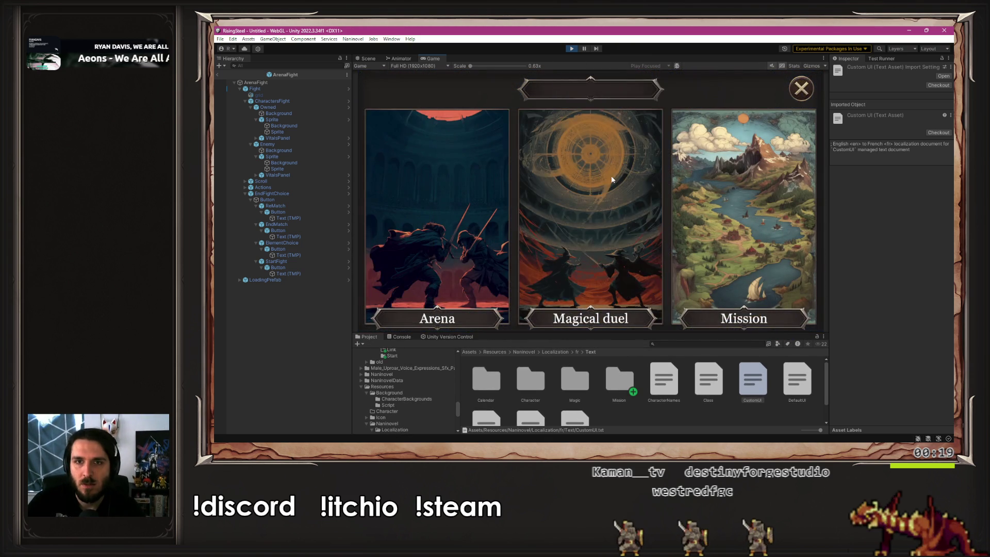
left_click(612, 179)
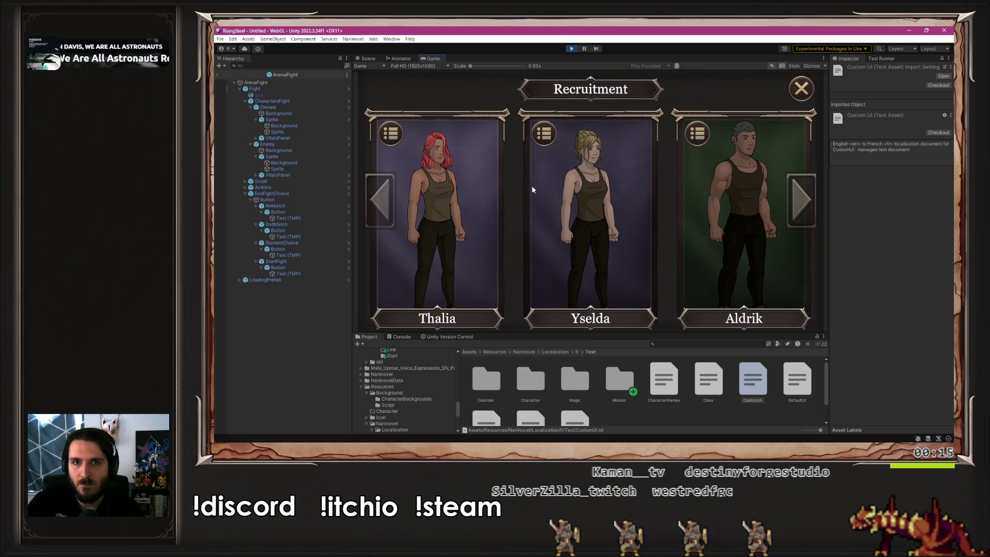
left_click(472, 208)
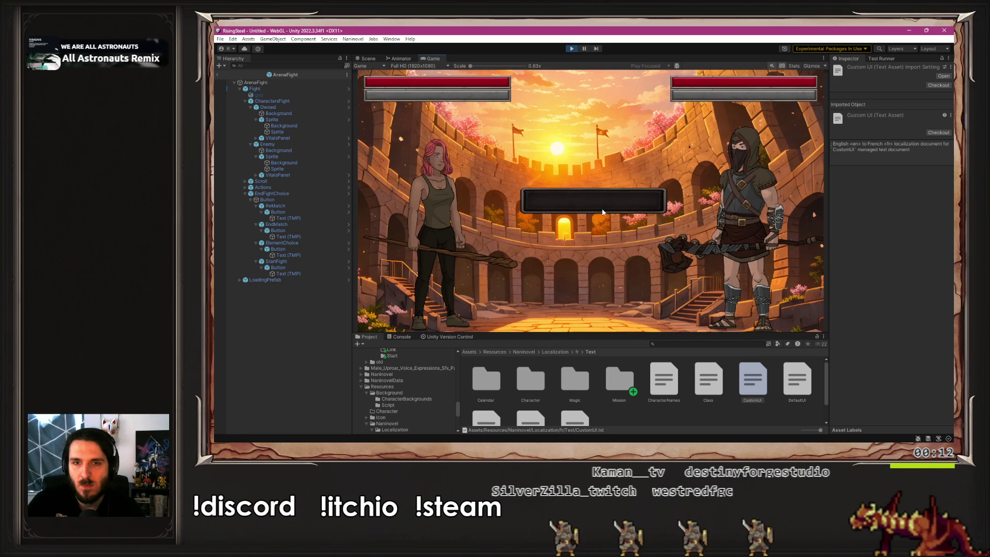
left_click(602, 211)
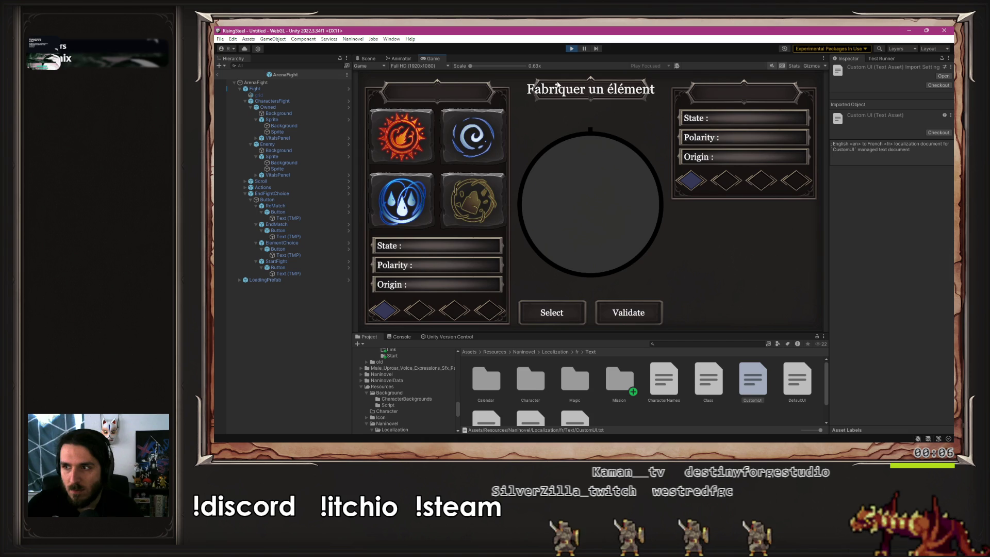
left_click(571, 49)
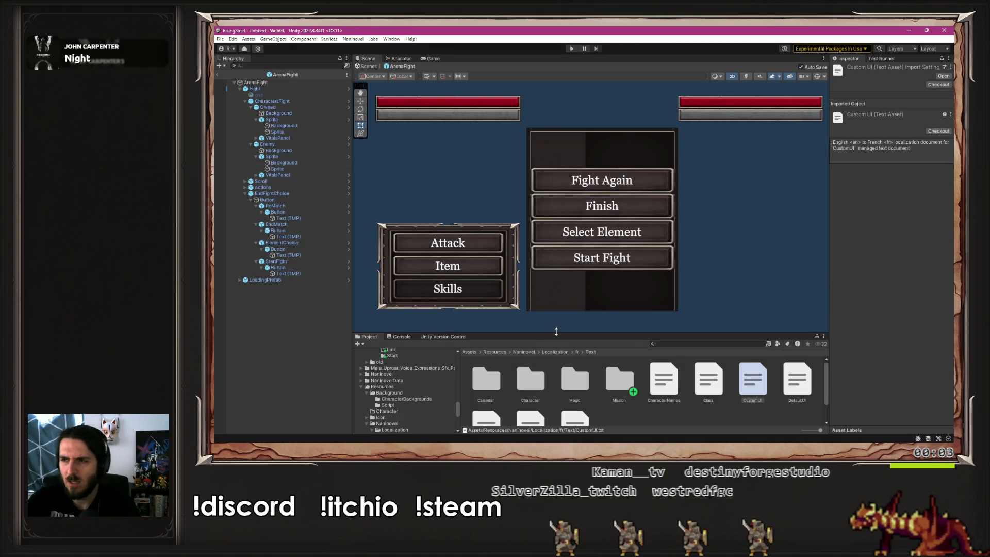
- Restore all French entries in CustomUI.txt, including 'Synthèse d'élément', and save the file
double_click(753, 379)
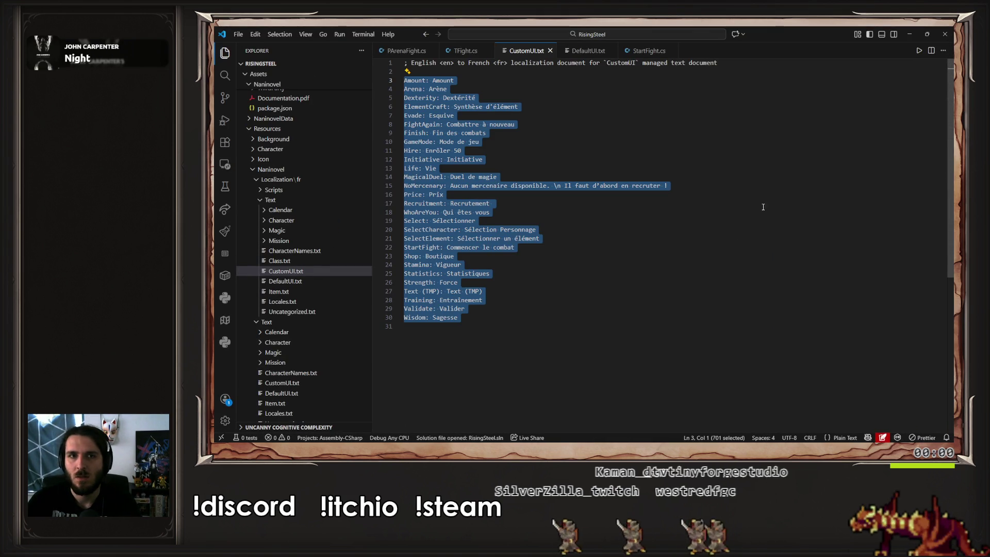
left_click(566, 137)
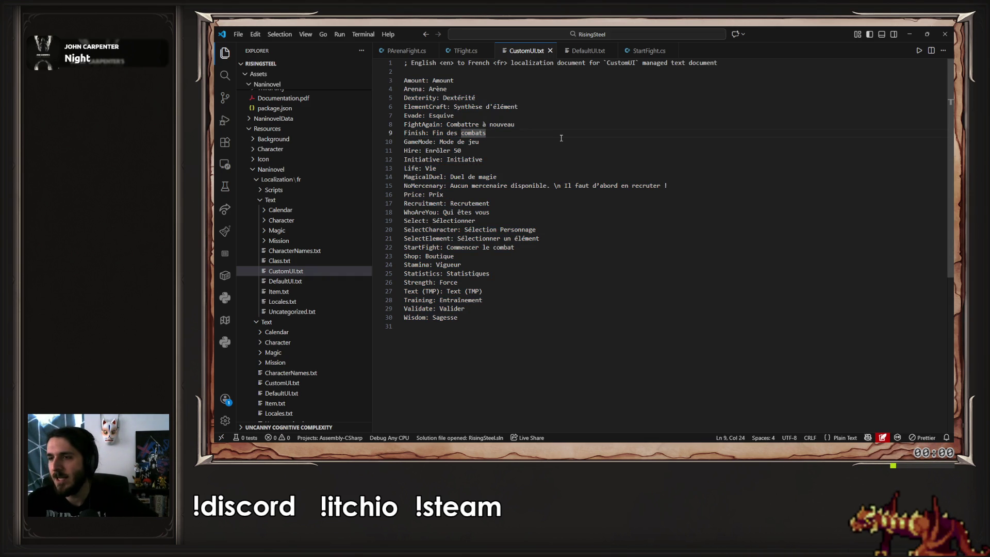
left_click(909, 34)
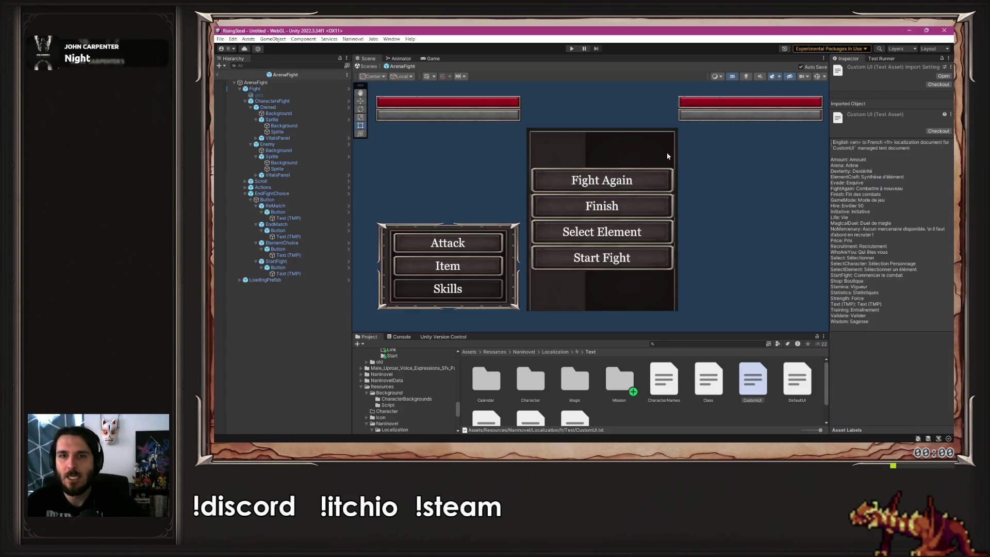
- Collapse Core and Fight in the Project window and open Magic > UI > Scene > 05-pages
scroll(789, 194, "down", 3)
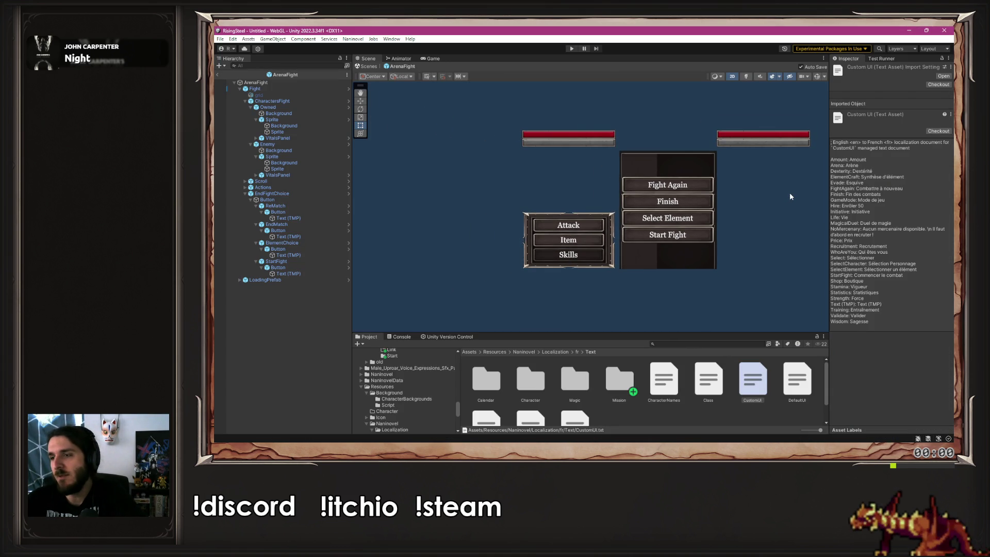
mouse_move(412, 133)
left_mouse_down()
mouse_move(342, 121)
mouse_move(360, 151)
left_mouse_up()
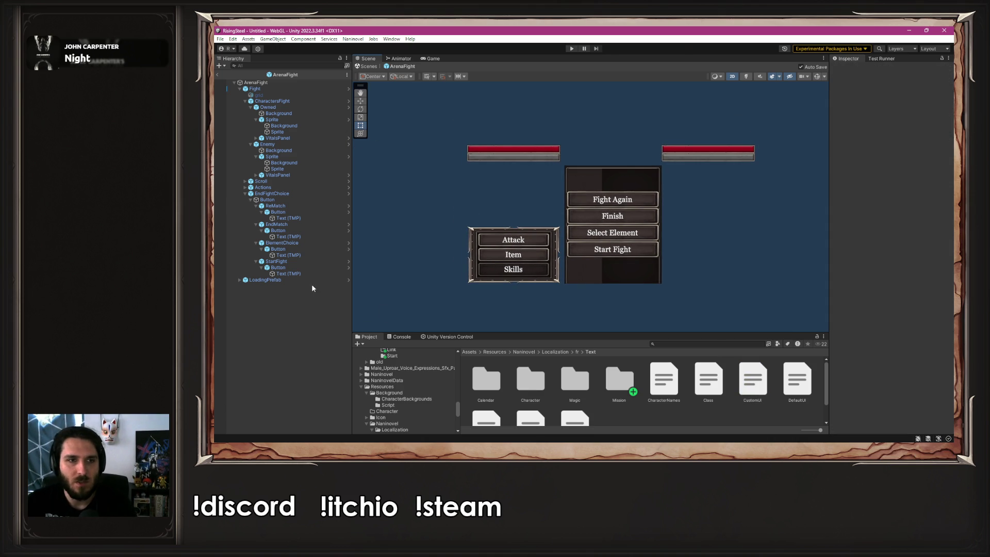
scroll(443, 361, "up", 5)
left_click_drag(548, 335, 548, 302)
scroll(428, 381, "up", 3)
scroll(428, 376, "up", 5)
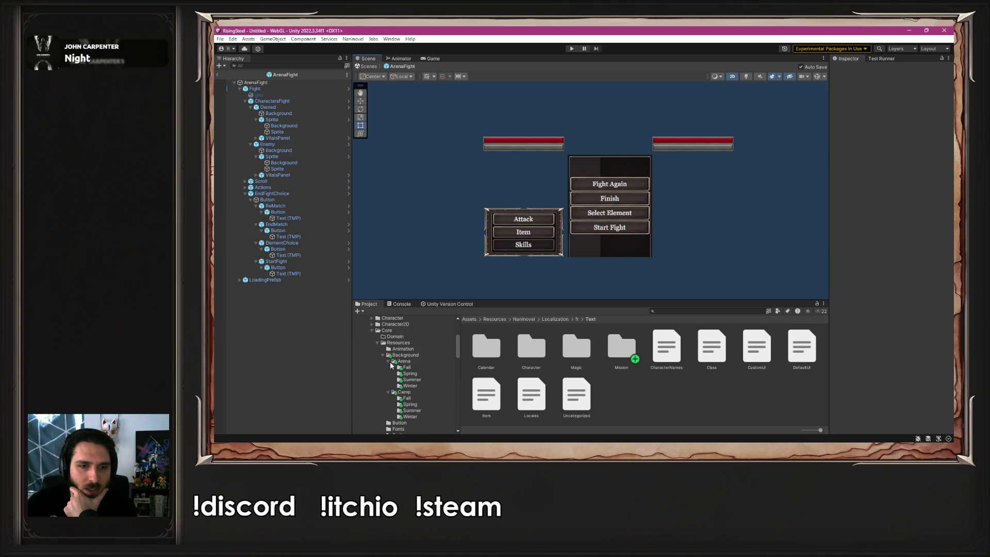
left_click(371, 330)
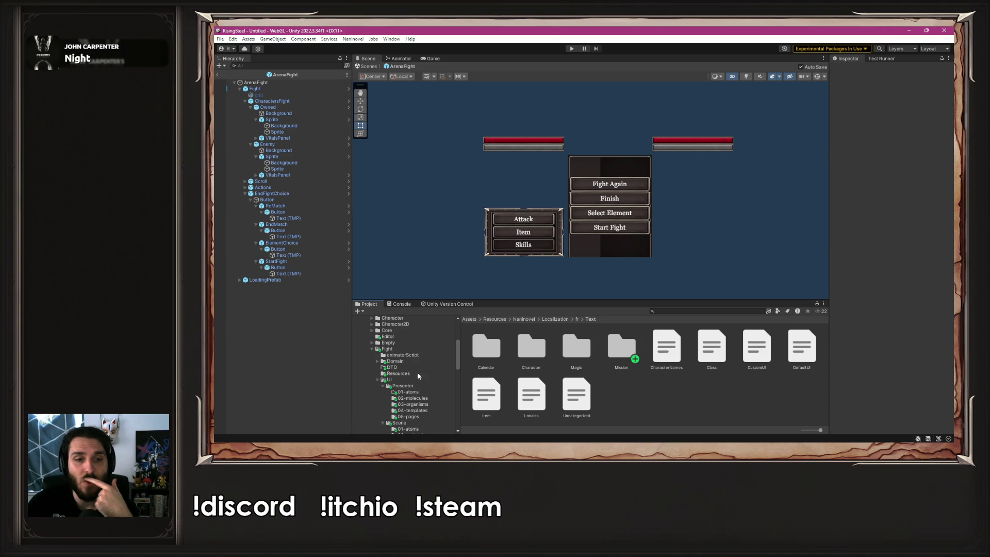
left_click(372, 349)
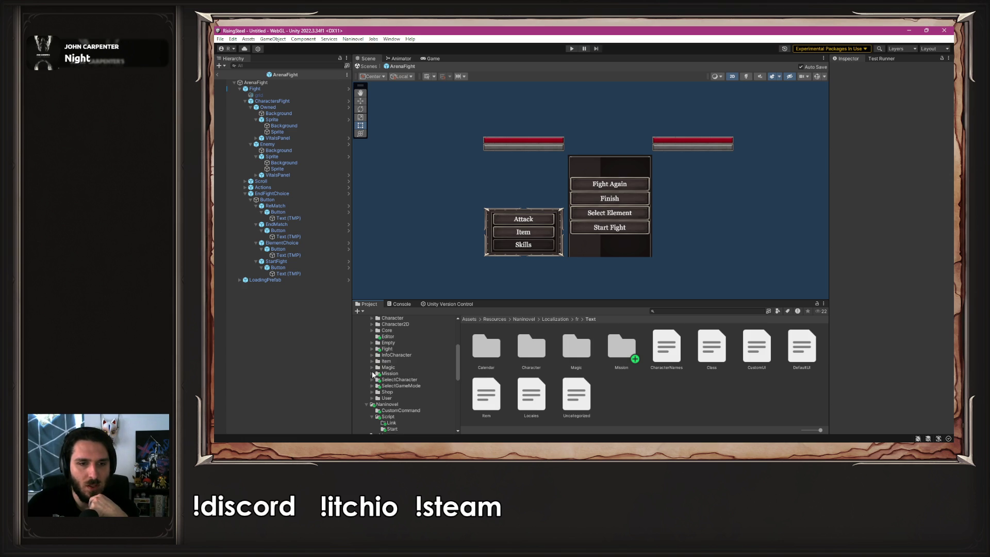
left_click(371, 368)
left_click(421, 367)
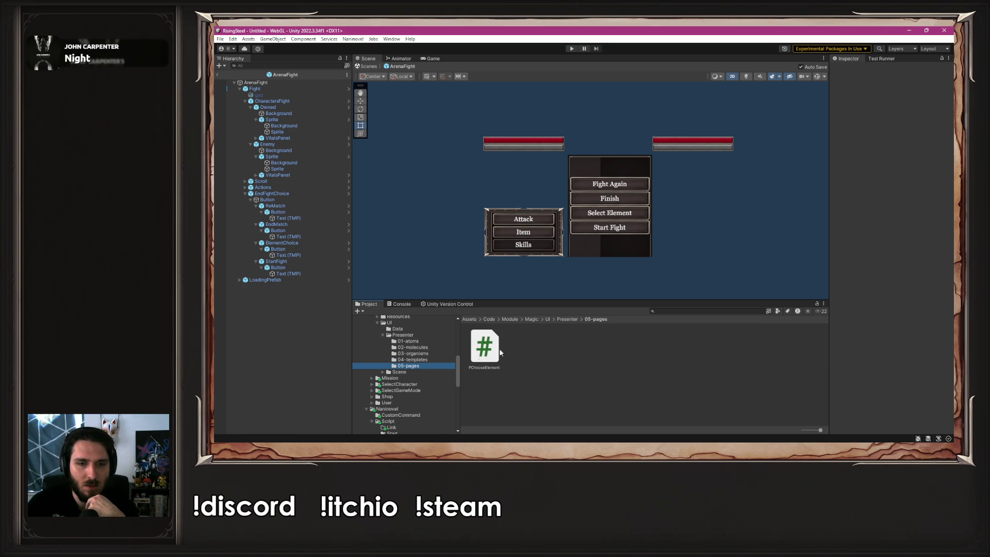
left_click(397, 372)
double_click(651, 347)
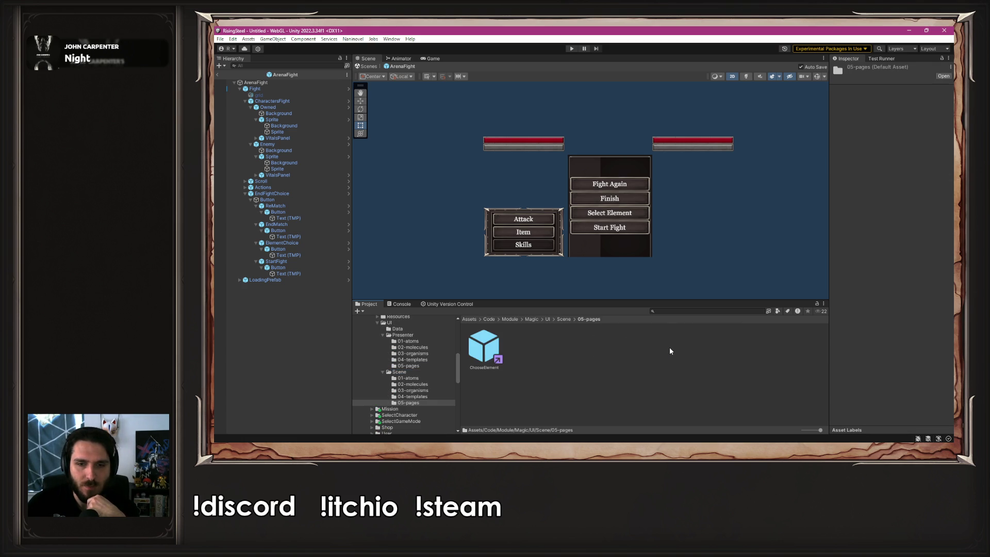
- Open the ChooseElement prefab and find its title Text's key ElementCraft in category Magic/Magic
double_click(484, 346)
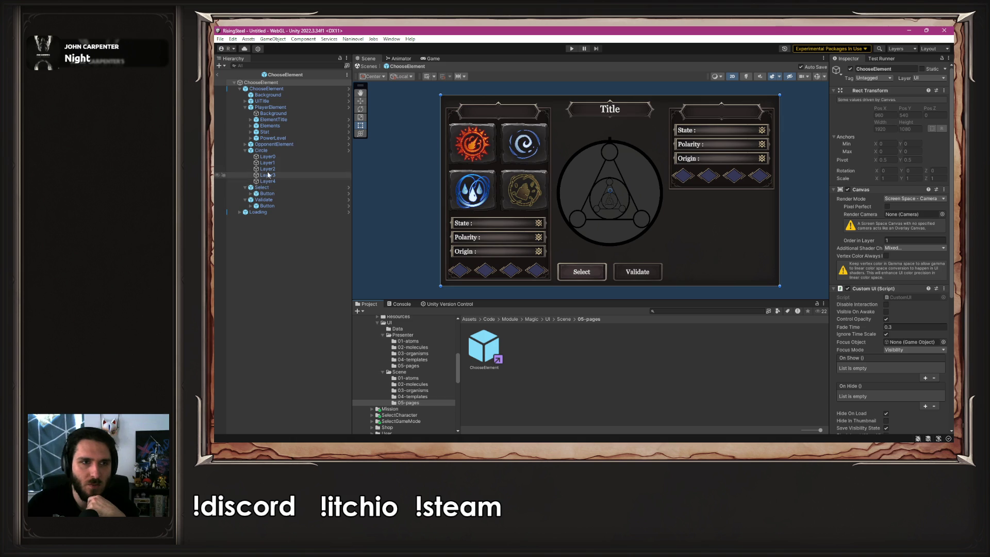
left_click(264, 102)
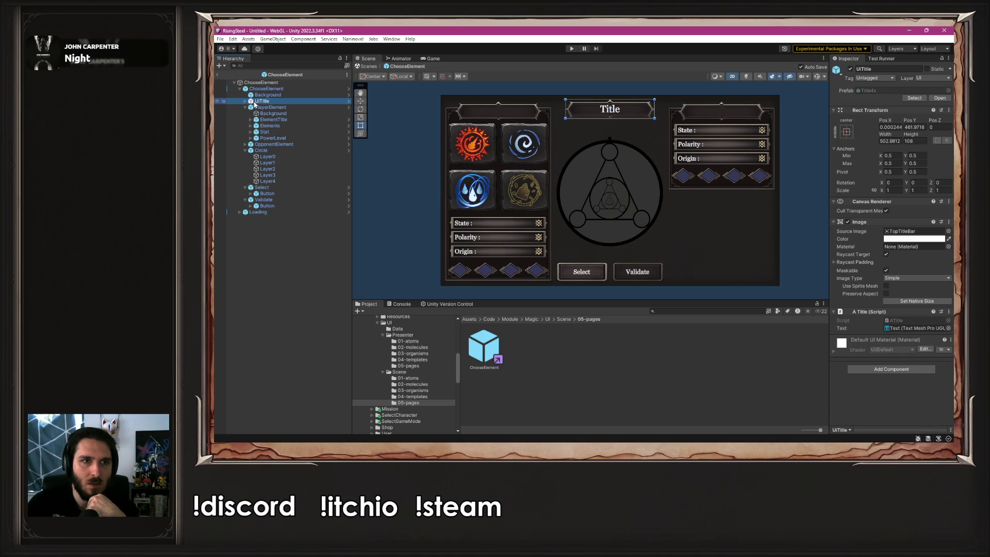
left_click(245, 101)
left_click(265, 107)
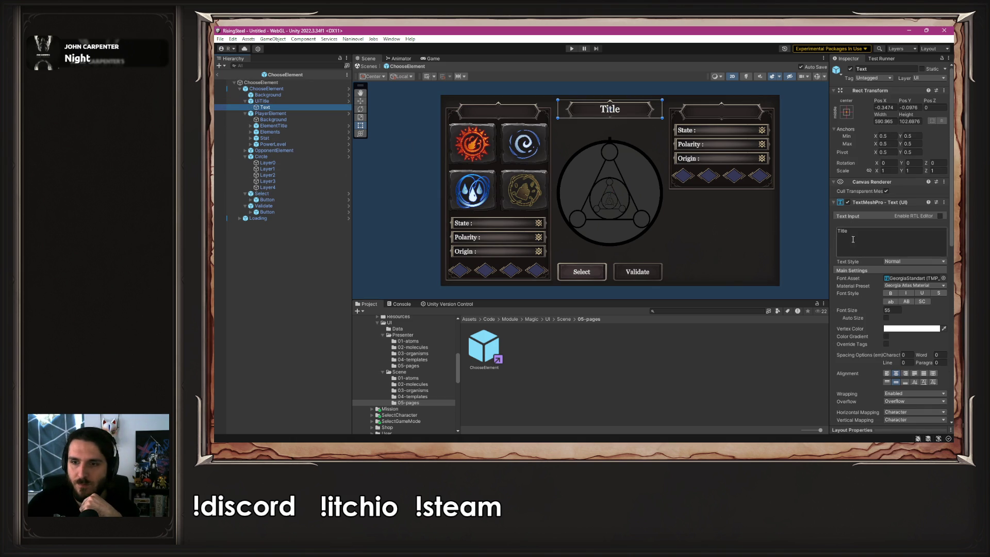
scroll(853, 243, "down", 5)
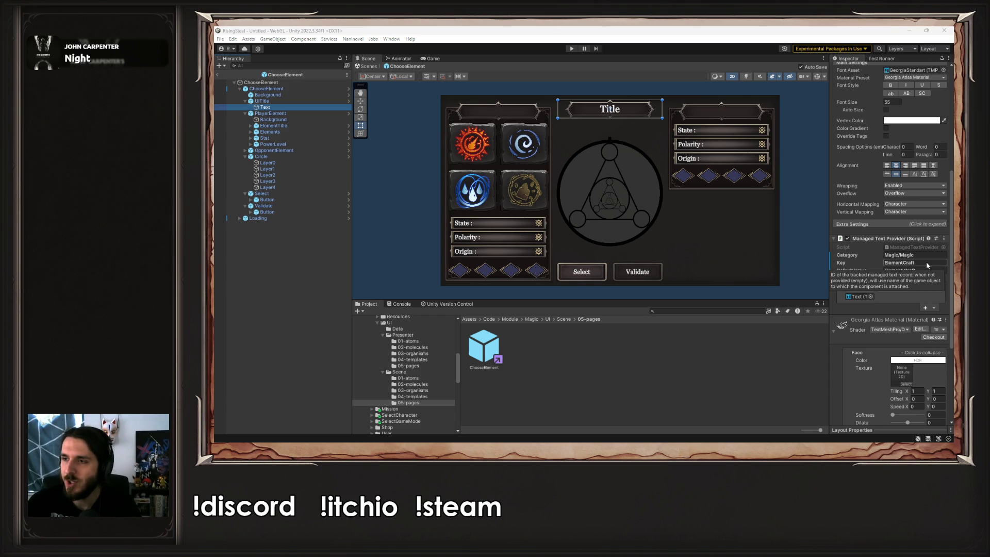
key("alt+Tab")
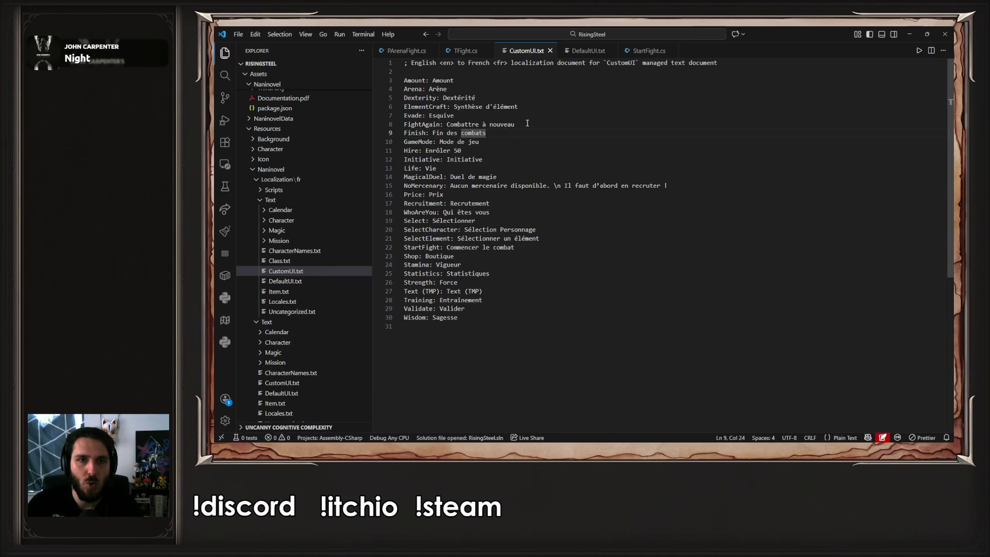
- Cut the ElementCraft line out of the French CustomUI.txt
mouse_move(526, 109)
left_mouse_down()
mouse_move(408, 98)
mouse_move(444, 106)
mouse_move(423, 115)
mouse_move(405, 108)
left_mouse_up()
key("BackSpace")
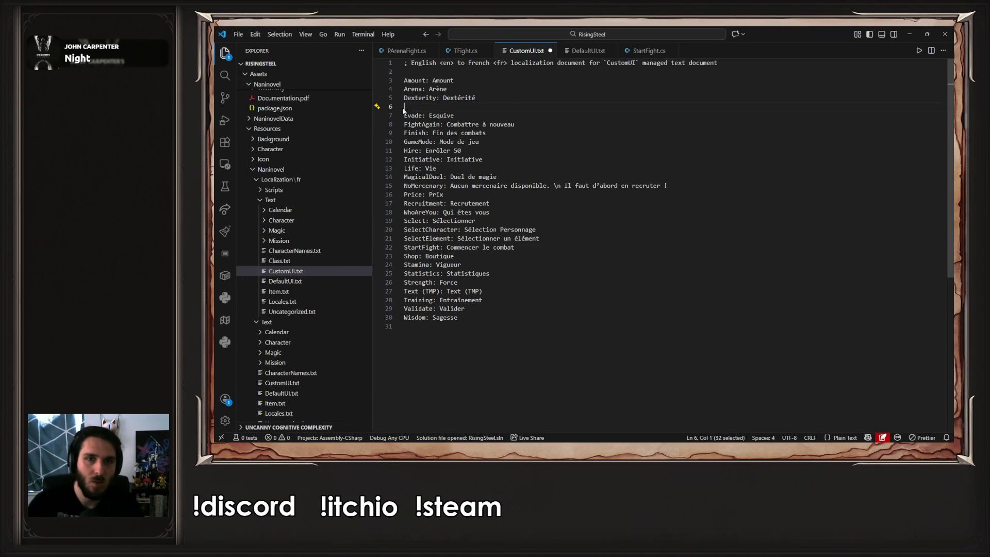
key("BackSpace")
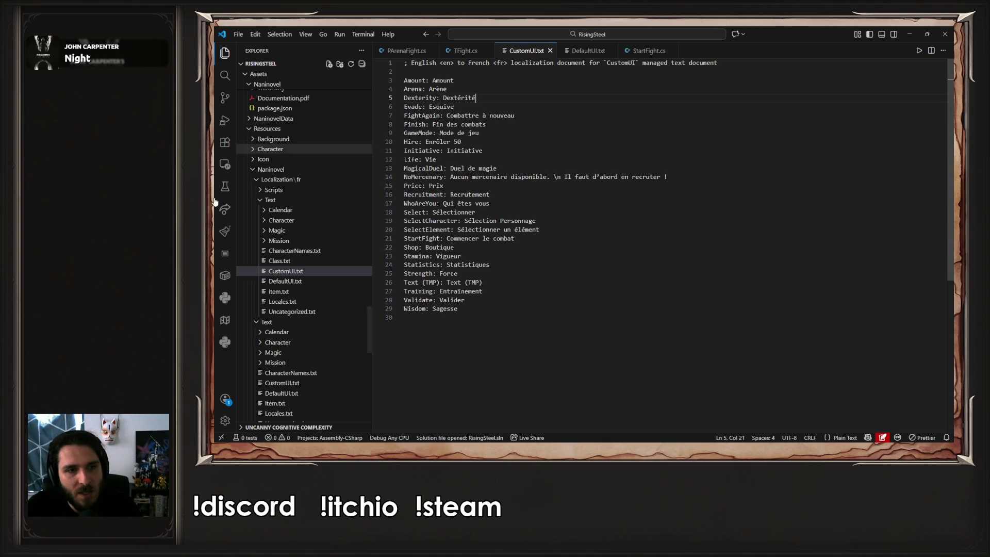
- Open the French Magic.txt from Localization/fr/Text/Magic
left_click(314, 241)
left_click(316, 251)
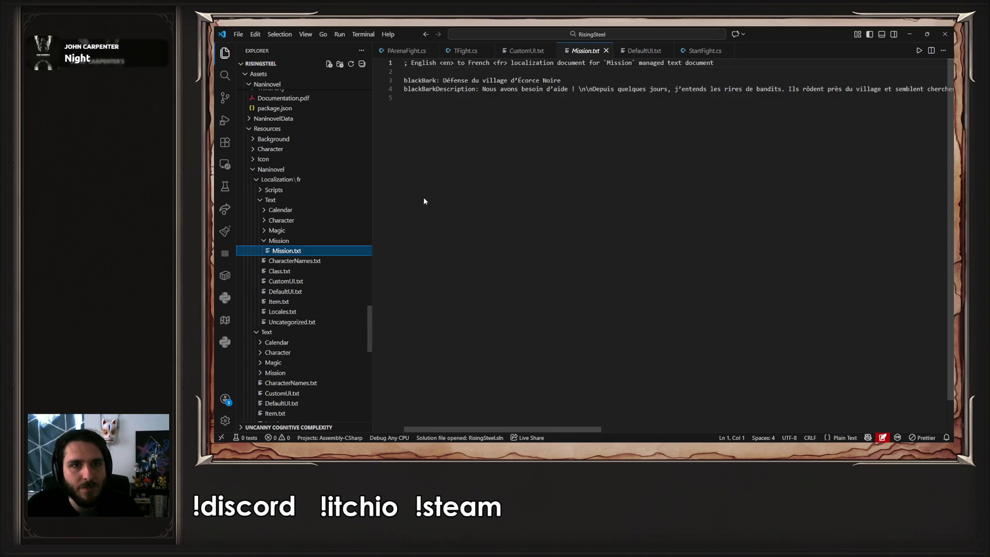
left_click(530, 152)
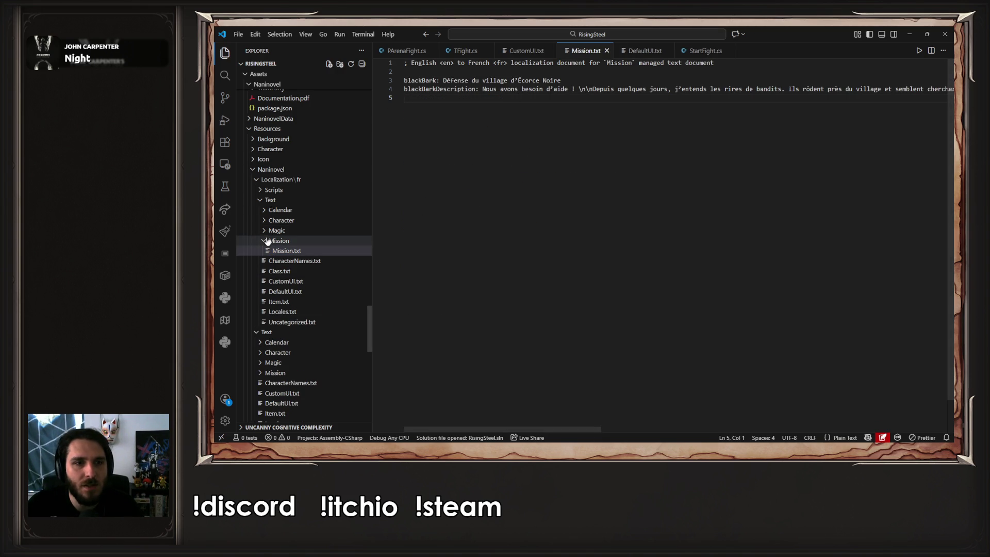
left_click(316, 241)
left_click(316, 230)
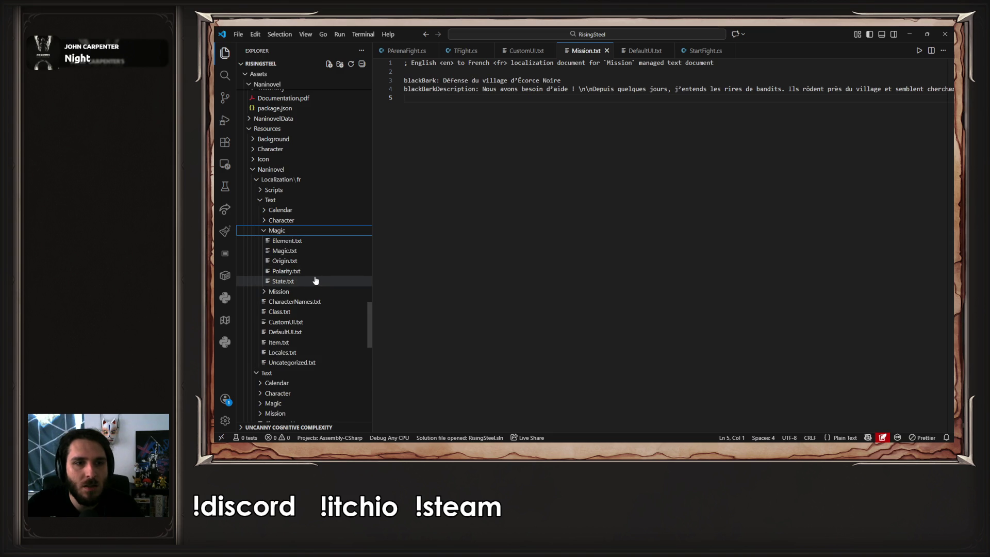
left_click(314, 241)
left_click(316, 251)
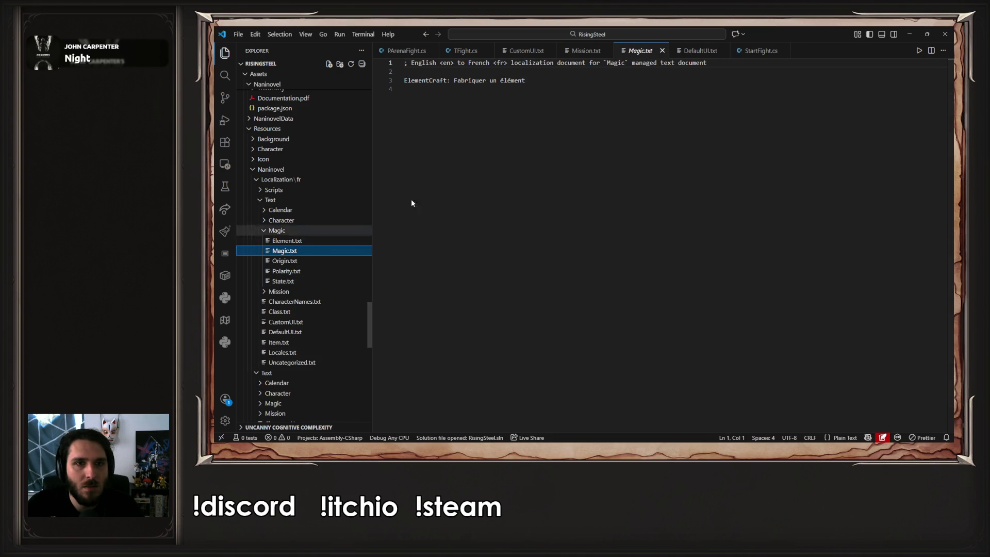
- Replace 'Fabriquer un élément' with the 'Synthèse d'élément' ElementCraft entry and save Magic.txt
left_click(558, 90)
key("Up")
key("shift+Home")
key("BackSpace")
key("BackSpace")
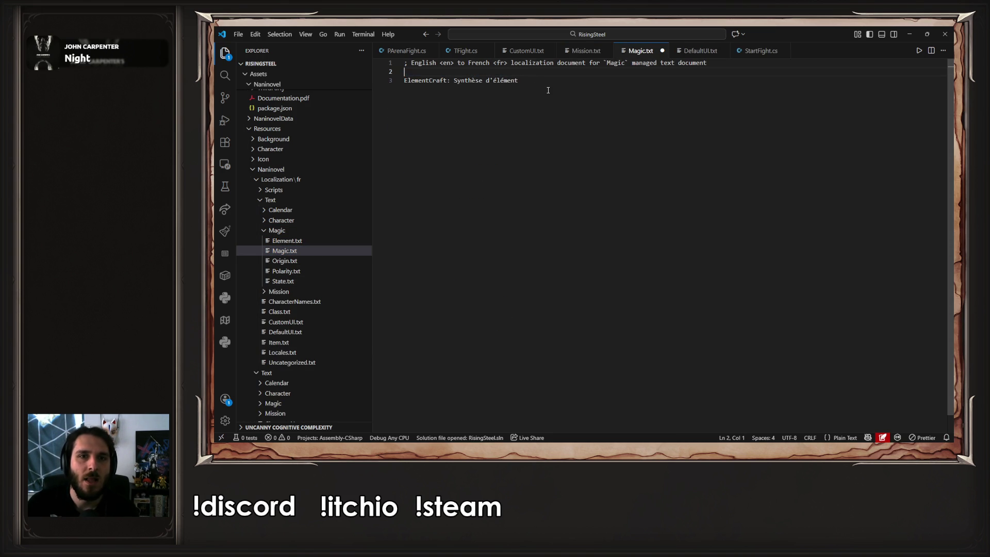
key("ctrl+s")
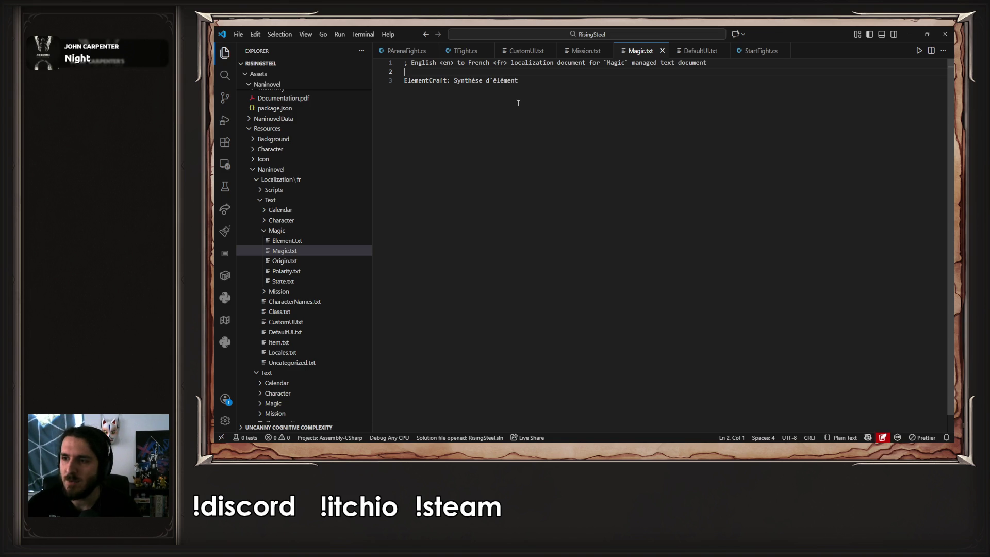
scroll(335, 315, "down", 2)
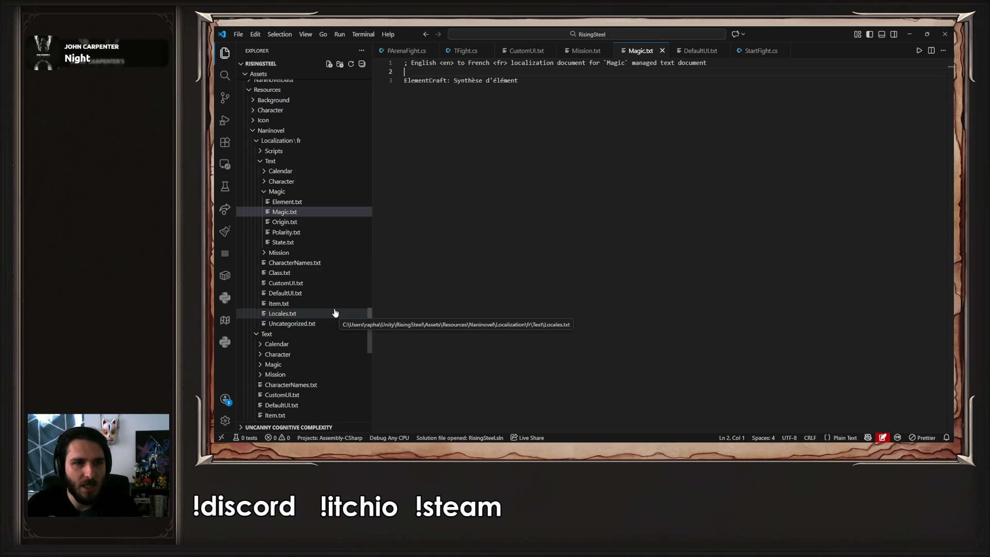
scroll(334, 313, "down", 5)
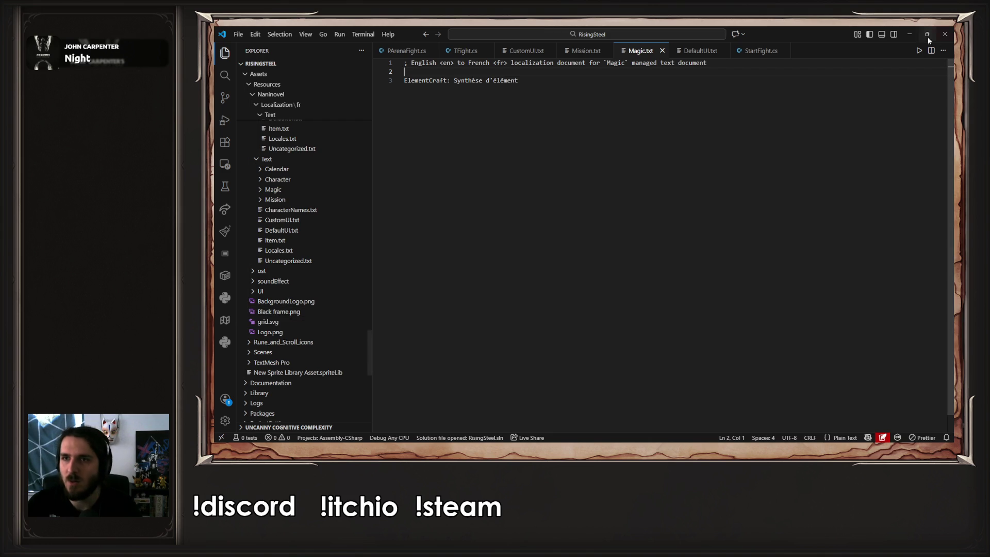
left_click(910, 34)
- Open the Magic text asset in Resources/Naninovel/Text/Magic, then run the game in play mode
scroll(423, 400, "down", 10)
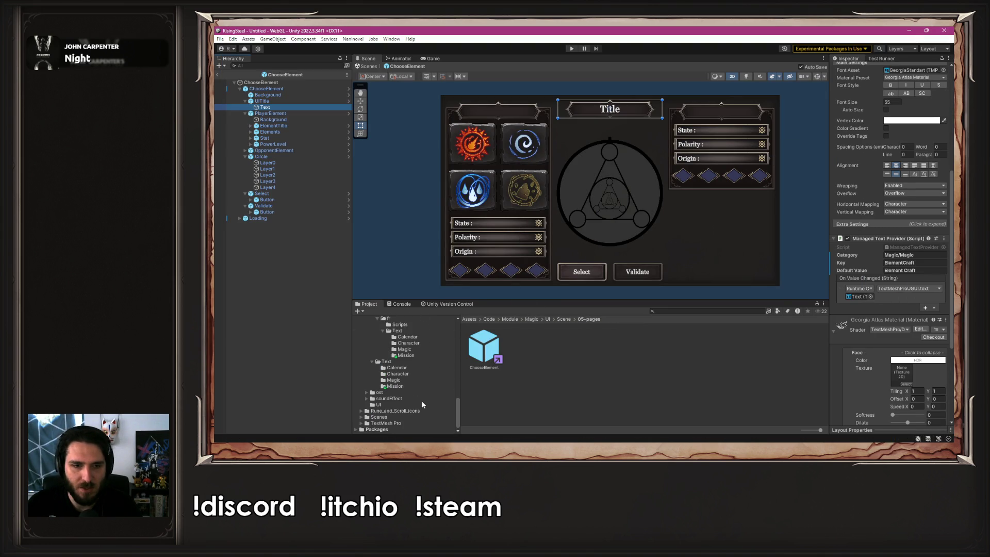
left_click(399, 381)
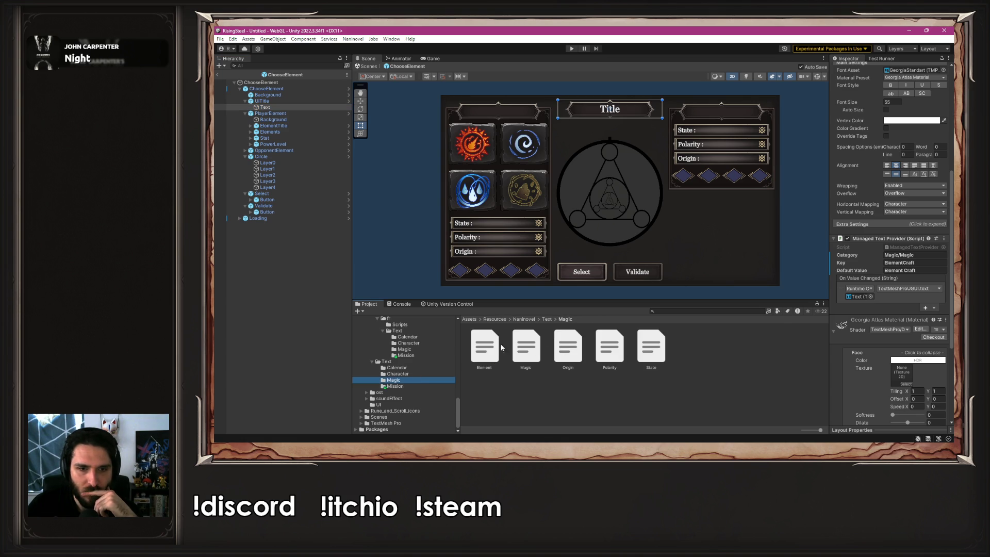
double_click(536, 345)
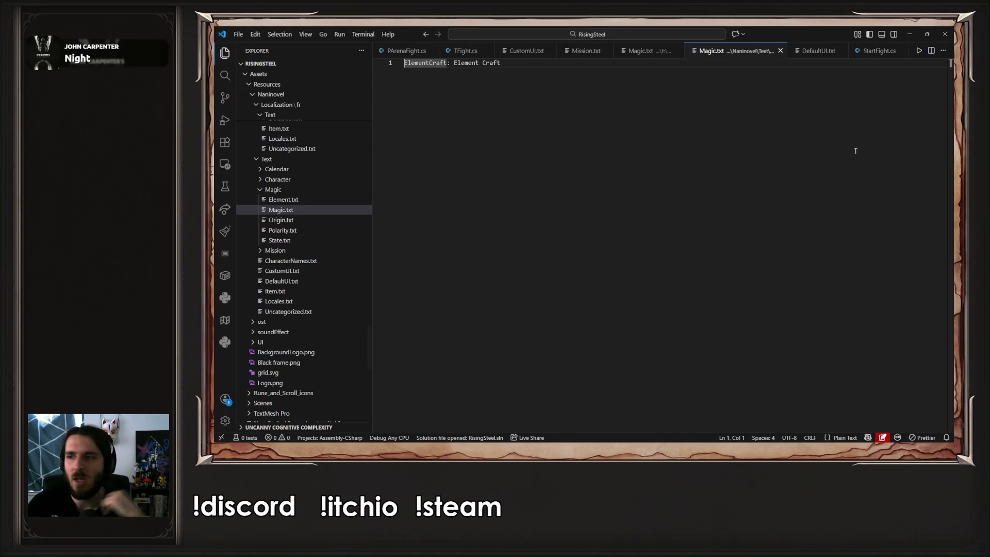
left_click(910, 34)
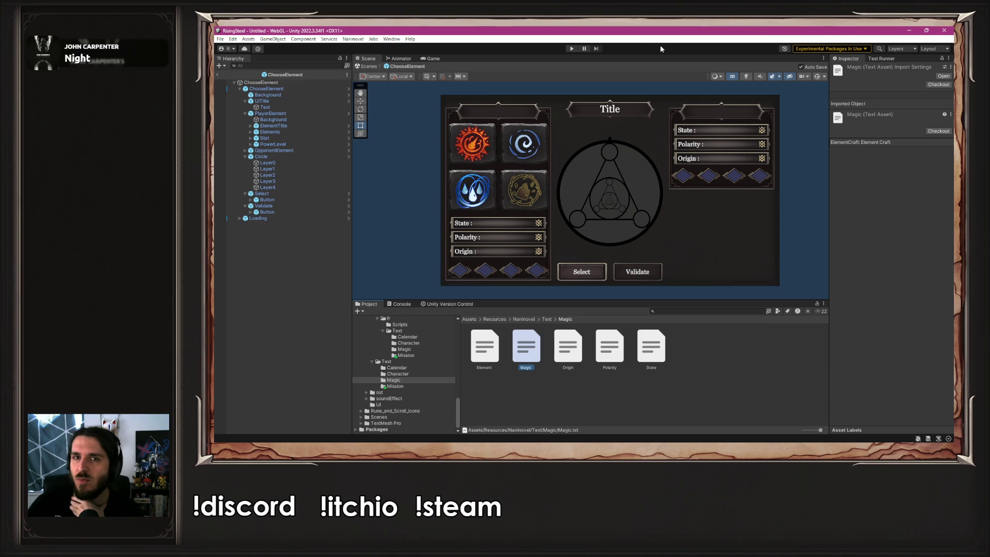
left_click(572, 49)
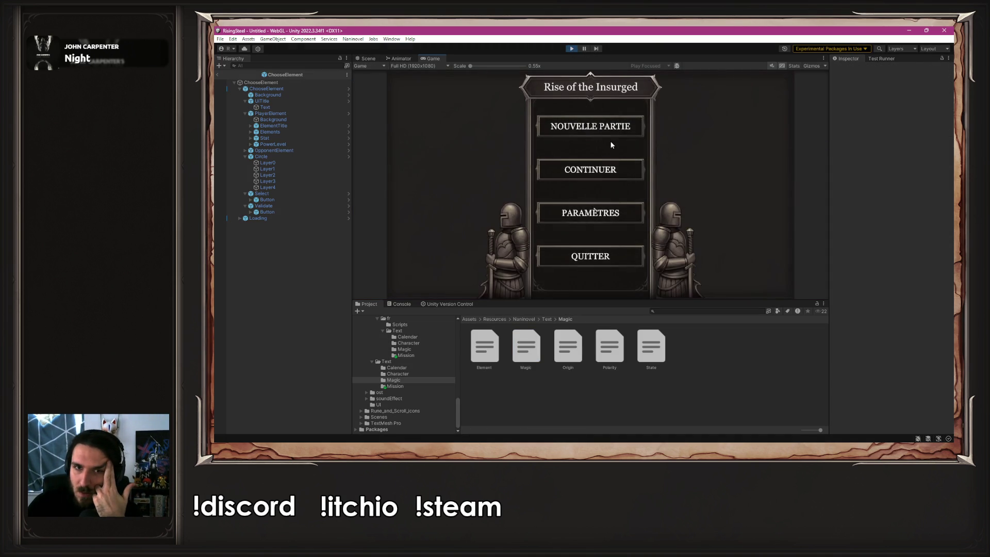
- Play a new game through a fight to the crafting screen, then stop
left_click(594, 128)
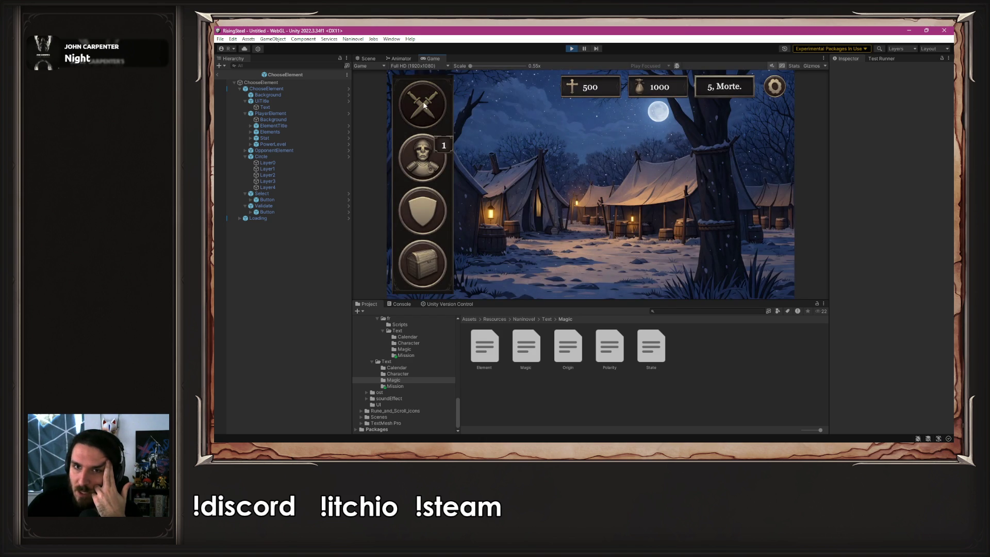
left_click(426, 106)
left_click(618, 191)
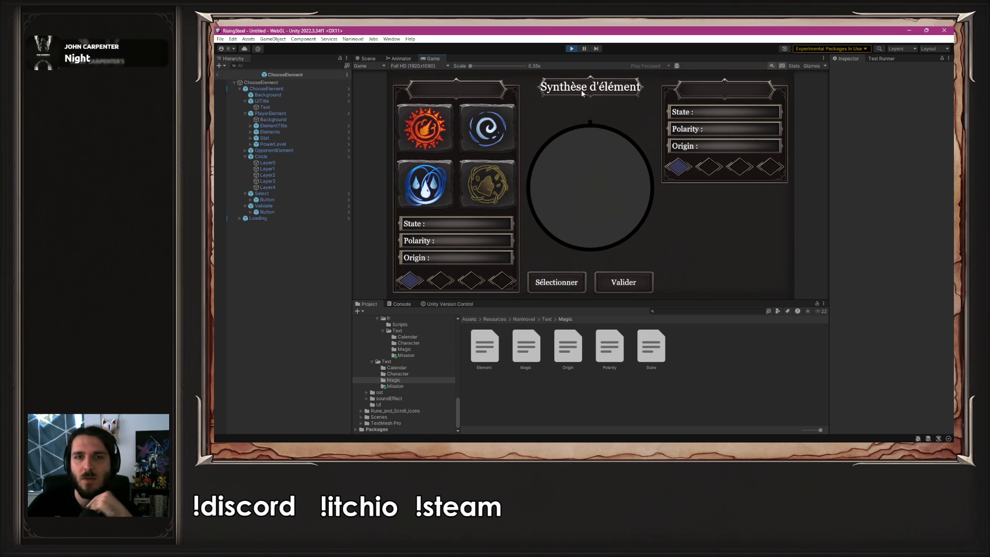
left_click(572, 50)
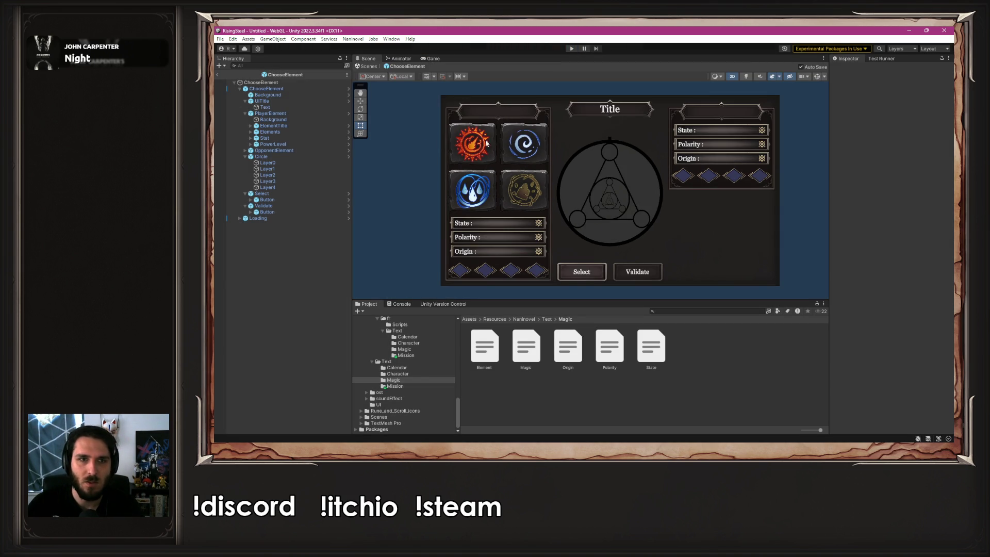
- Widen the UiTitle bar to width 608 so the French title fits
left_click(263, 101)
left_click_drag(654, 110, 663, 110)
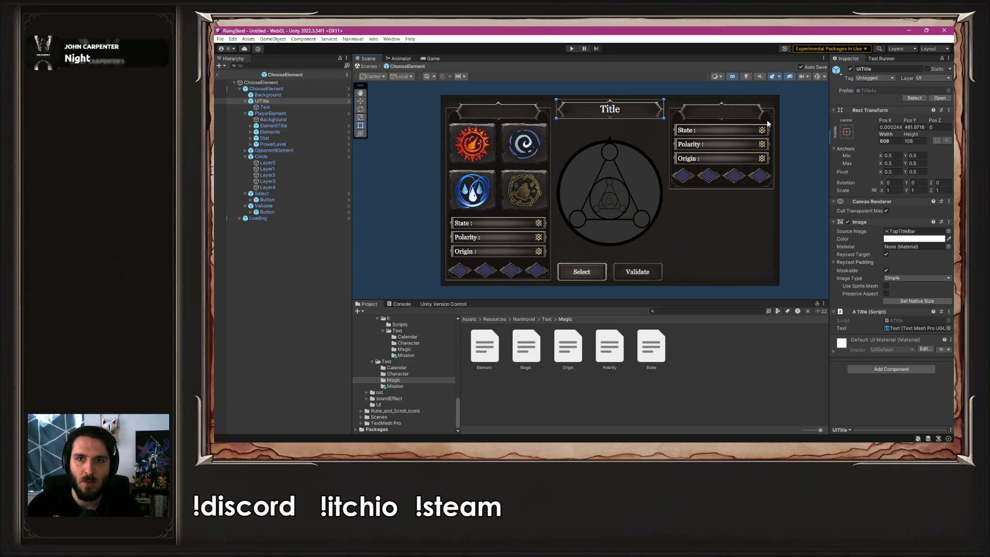
left_click(792, 124)
- Replay to the element crafting screen to check the 'Synthèse d'élément' title, then stop
left_click(571, 49)
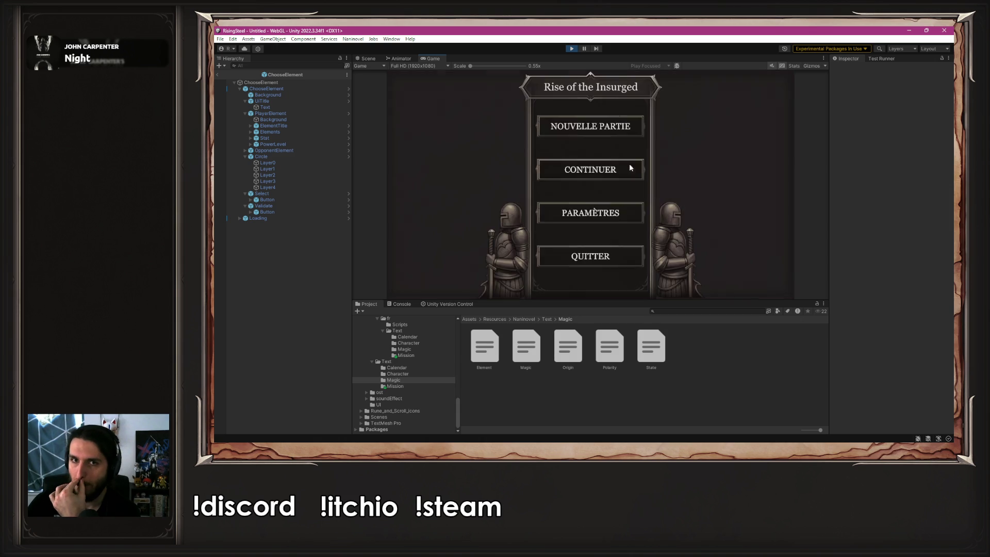
left_click(635, 133)
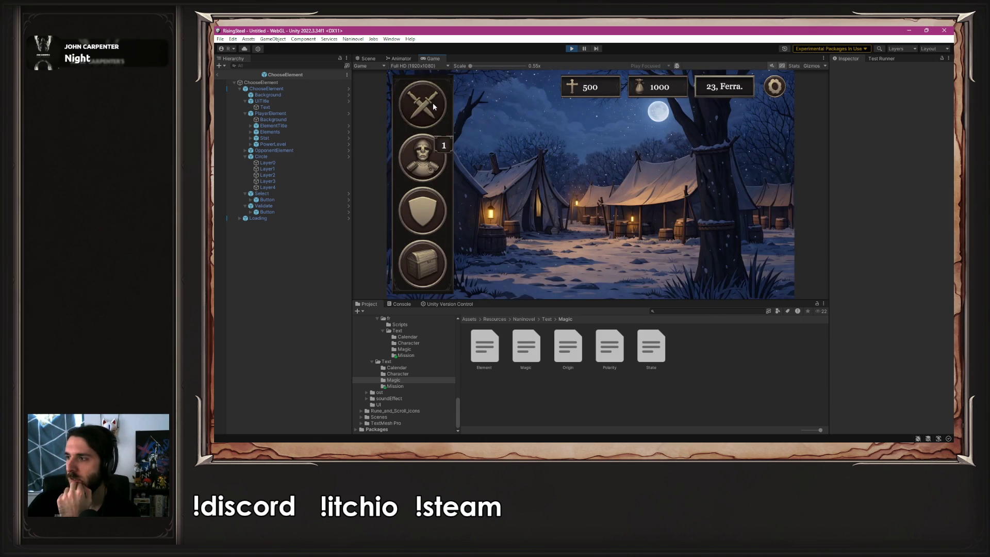
left_click(434, 107)
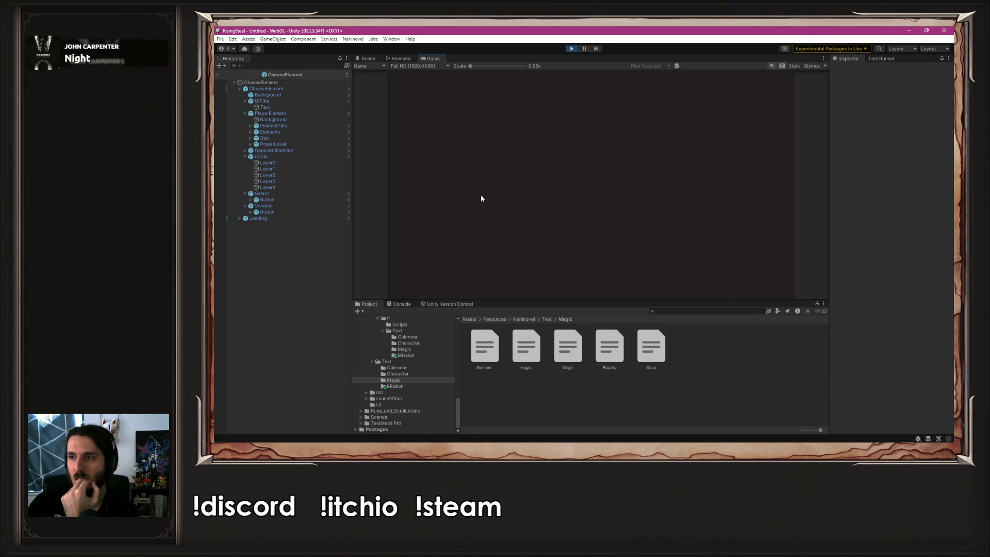
left_click(540, 194)
left_click(546, 193)
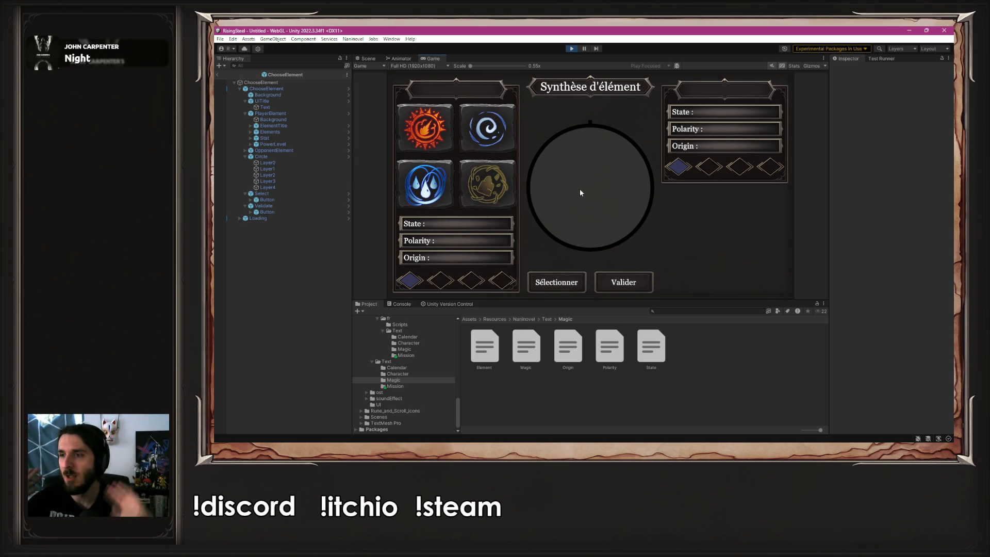
left_click(572, 49)
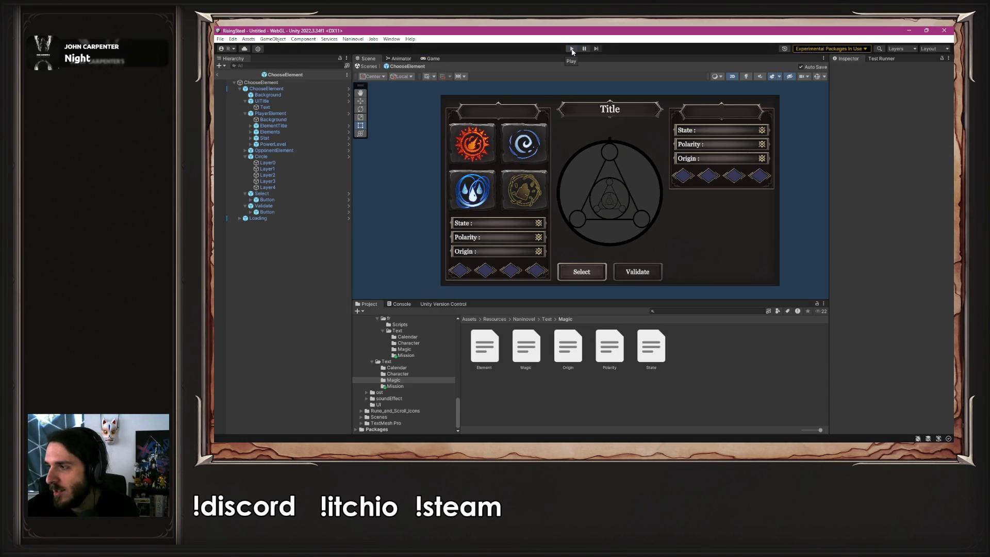